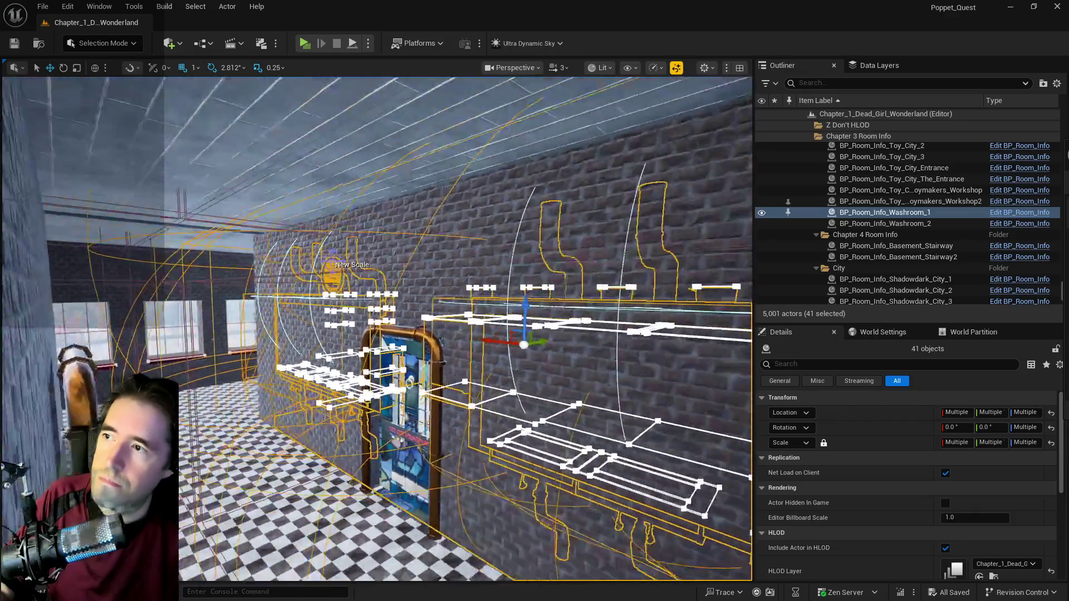
Step: Frame the 41 washroom actors and stretch them upward with the Z scale handle
{"action": "scroll", "coordinate": [376, 328], "scroll_direction": "down", "scroll_amount": 5}
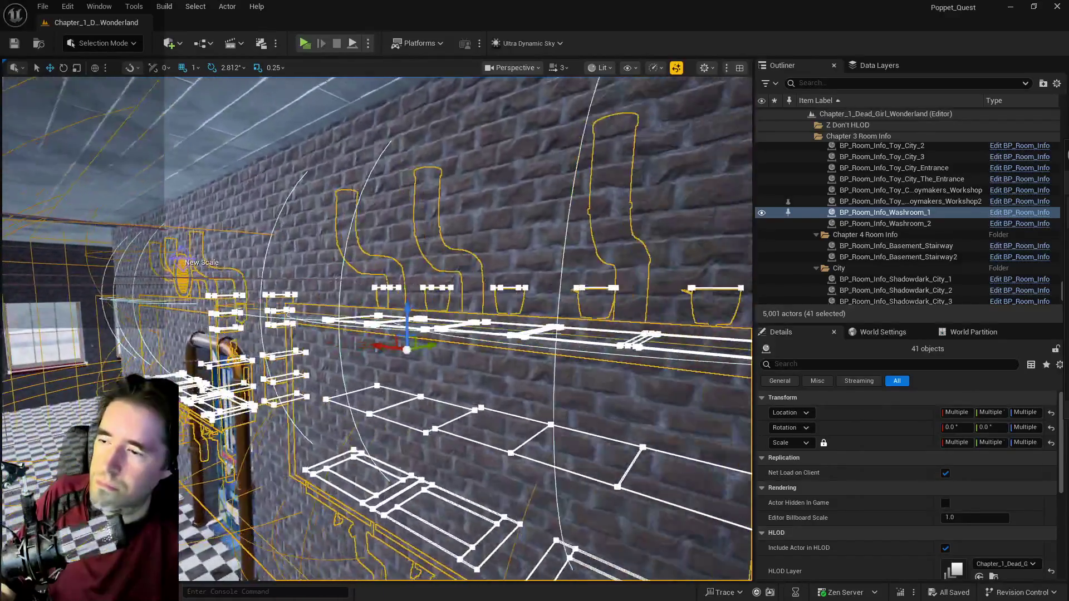
{"action": "scroll", "coordinate": [376, 328], "scroll_direction": "down", "scroll_amount": 5}
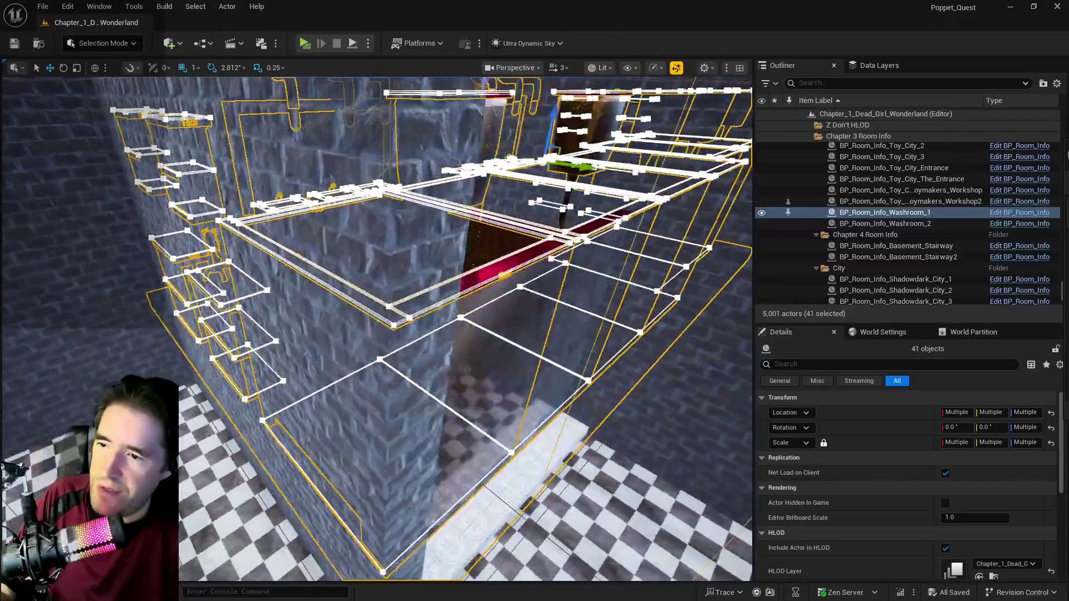
{"action": "scroll", "coordinate": [376, 329], "scroll_direction": "down", "scroll_amount": 10}
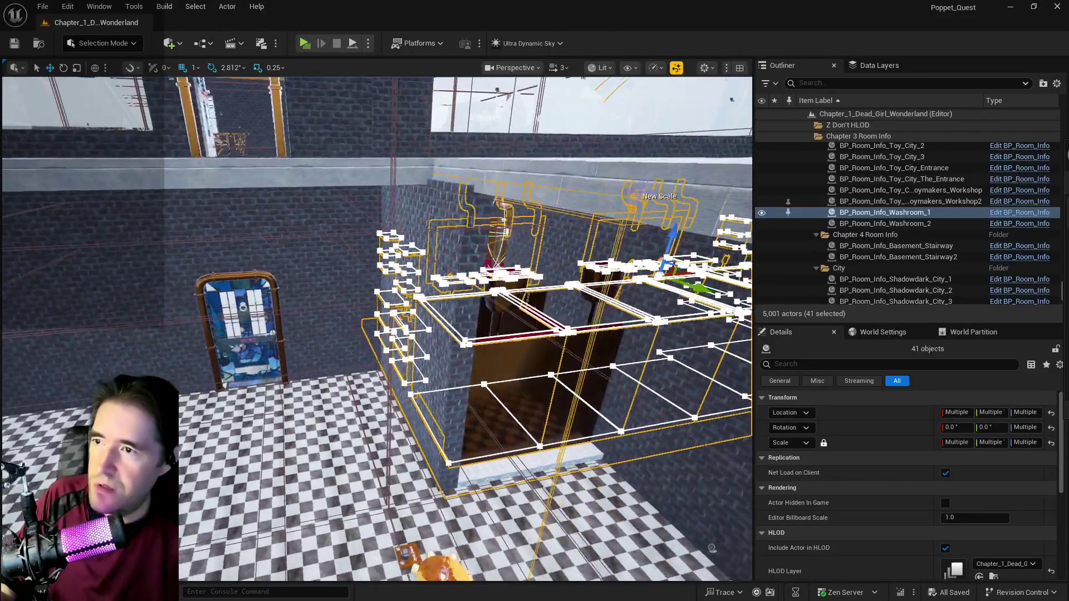
{"action": "key", "text": "f"}
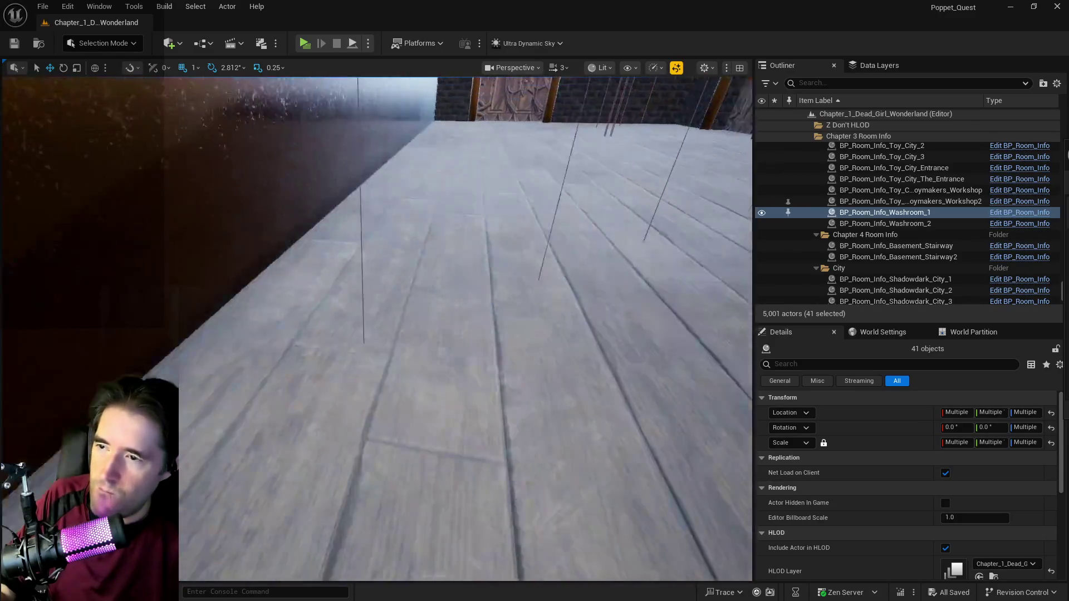
{"action": "key", "text": "f"}
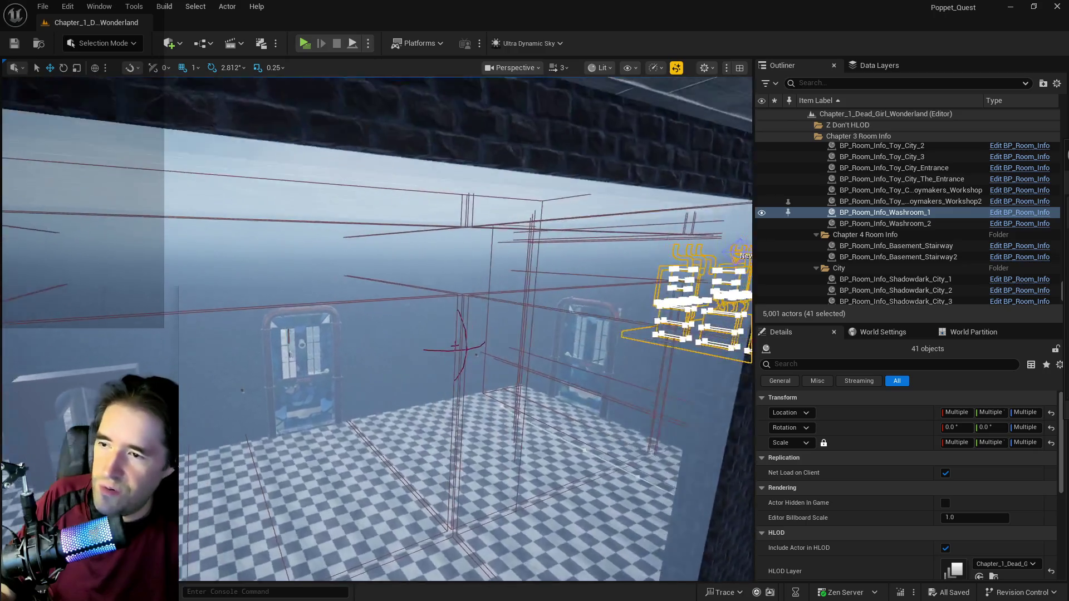
{"action": "key", "text": "w"}
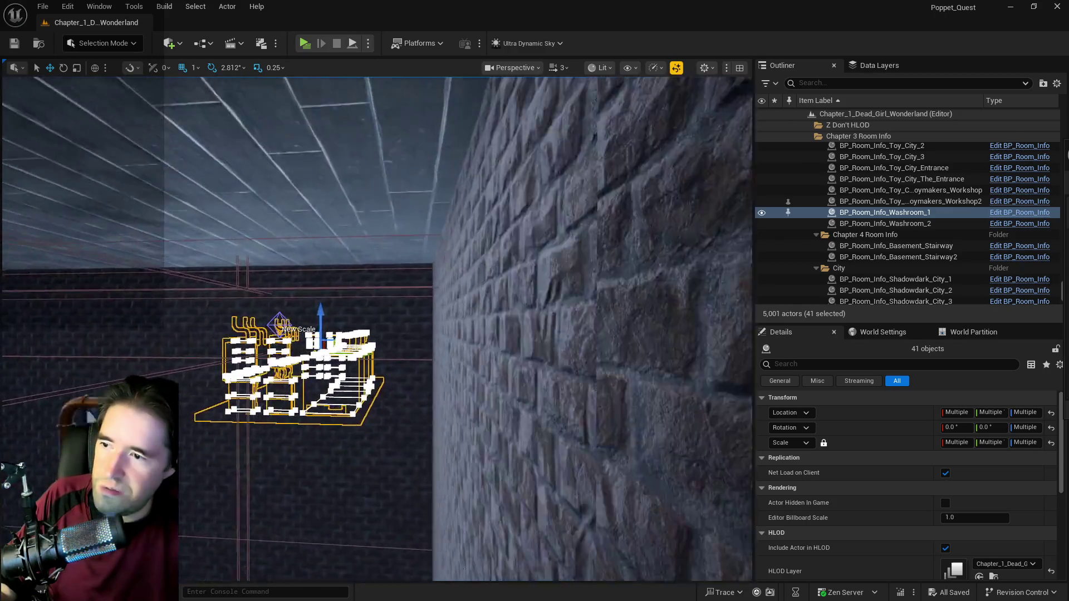
{"action": "key", "text": "w"}
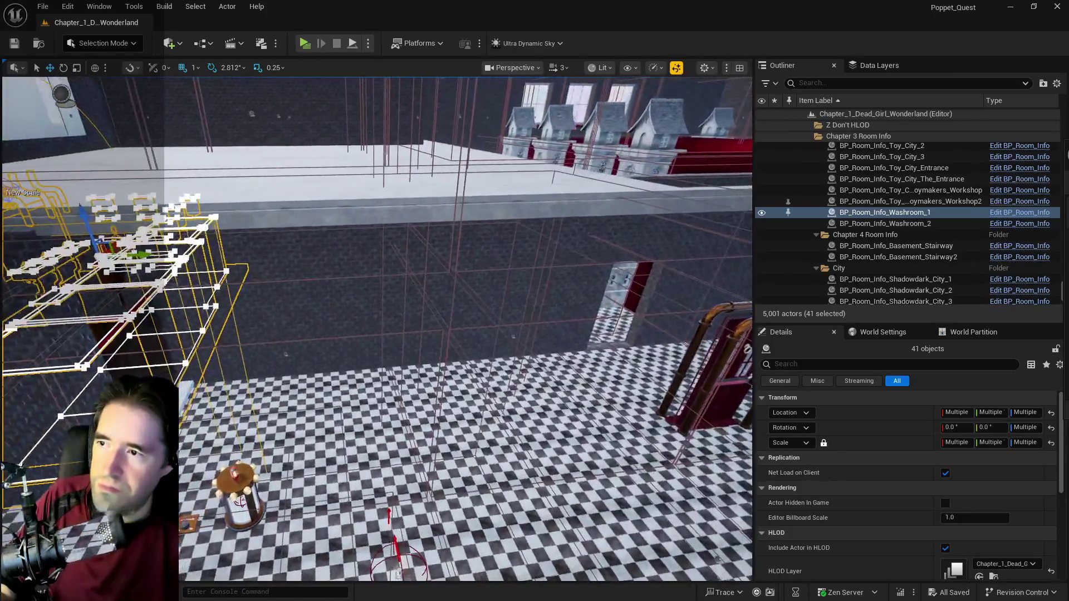
{"action": "key", "text": "f"}
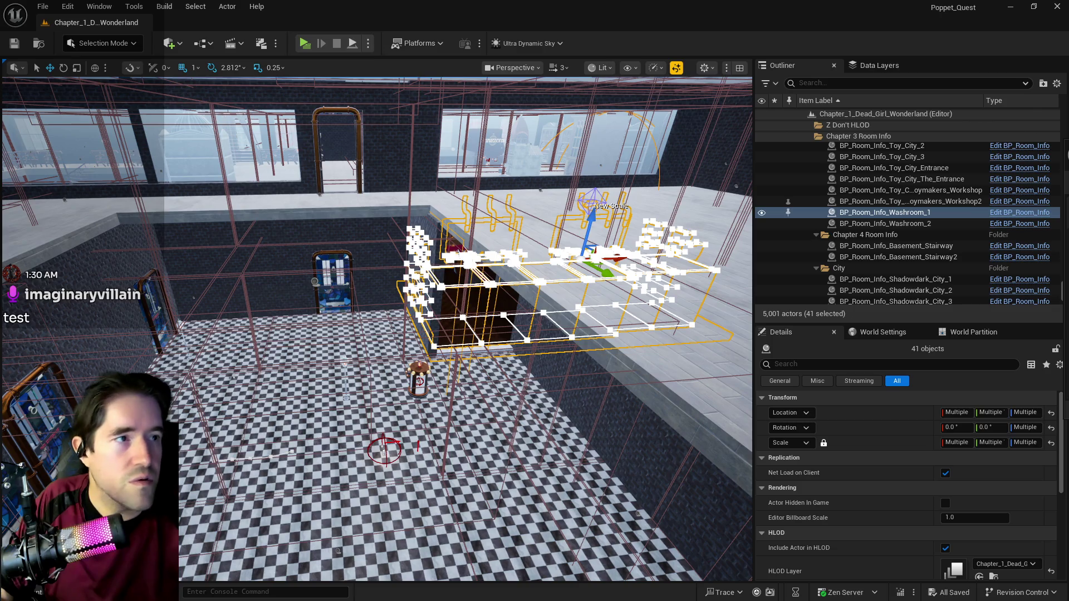
{"action": "left_click_drag", "start_coordinate": [376, 328], "coordinate": [312, 295]}
{"action": "left_click", "coordinate": [430, 245]}
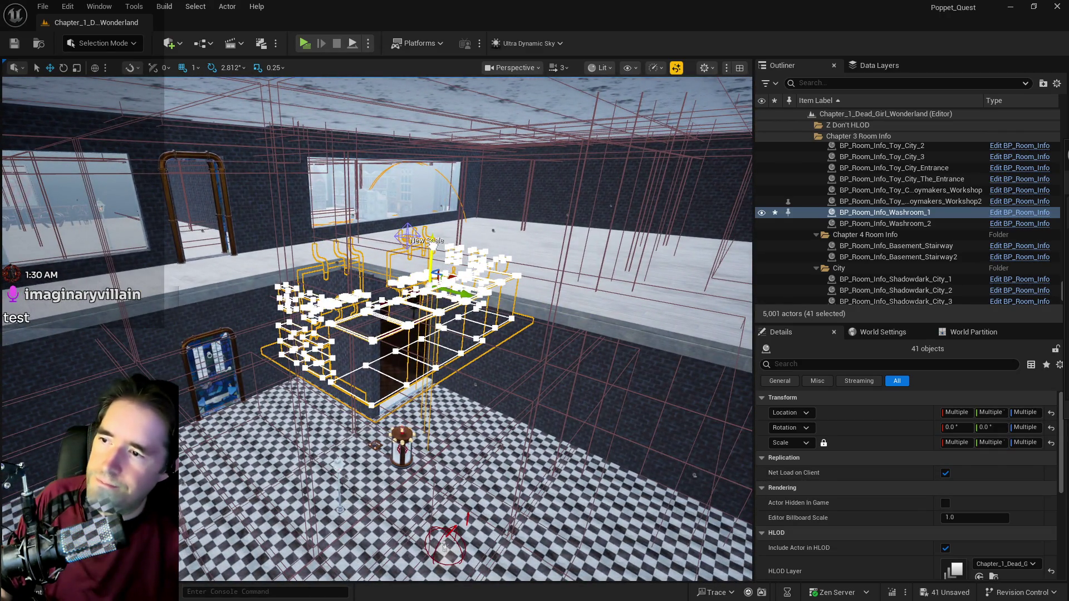
{"action": "mouse_move", "coordinate": [428, 216]}
{"action": "left_mouse_down"}
{"action": "mouse_move", "coordinate": [429, 205]}
{"action": "mouse_move", "coordinate": [430, 238]}
{"action": "left_mouse_up"}
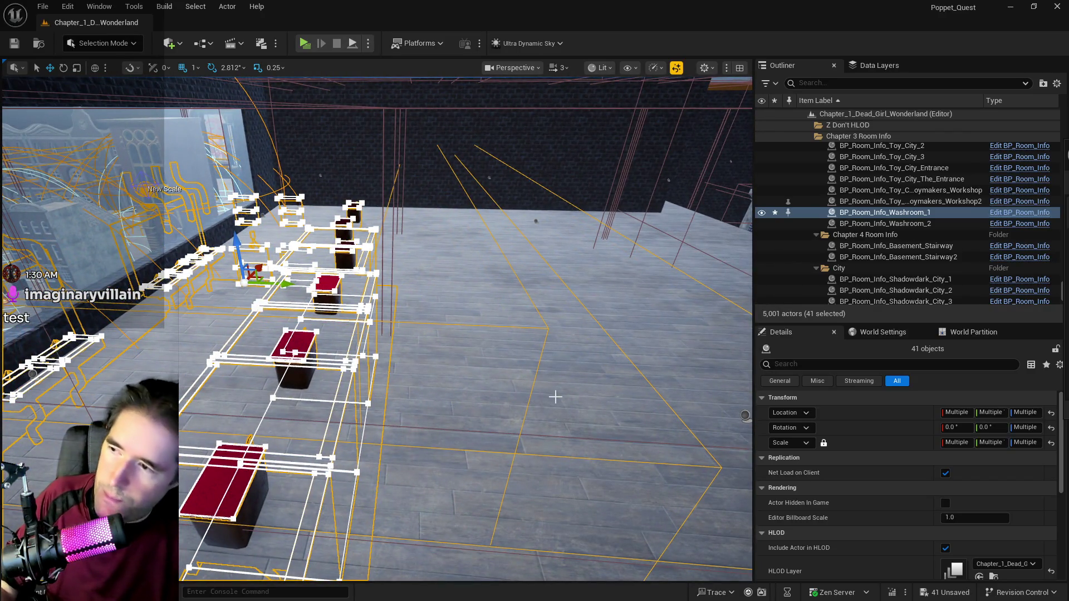
Step: Undo the stretch, then add SM_Toy_City_Washroom_Wall, BP_Door_98 and SM_Toy_City_Washroom_Wall3 to the selection
{"action": "key", "text": "ctrl+z"}
{"action": "mouse_move", "coordinate": [502, 382]}
{"action": "left_mouse_down"}
{"action": "mouse_move", "coordinate": [503, 357]}
{"action": "mouse_move", "coordinate": [503, 381]}
{"action": "mouse_move", "coordinate": [363, 384]}
{"action": "left_mouse_up"}
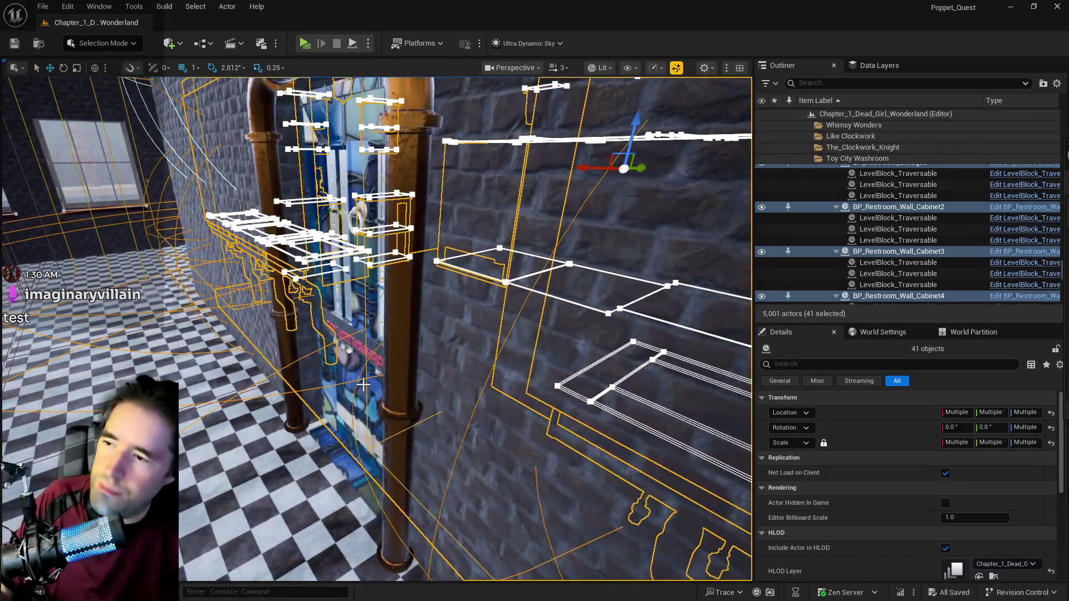
{"action": "left_click", "coordinate": [304, 365], "text": "ctrl"}
{"action": "left_click", "coordinate": [289, 350], "text": "ctrl"}
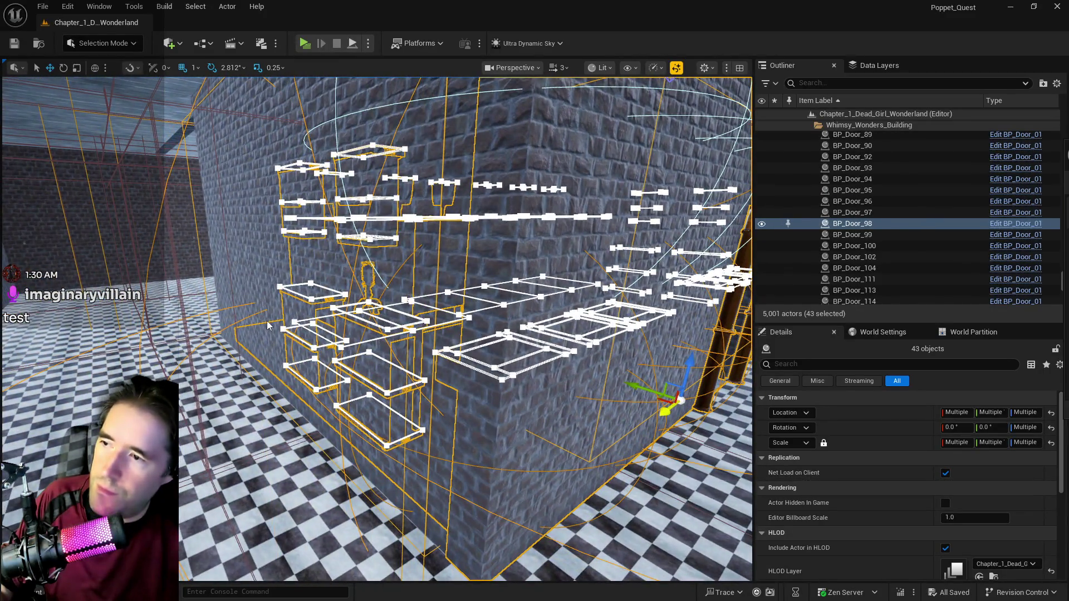
{"action": "left_click", "coordinate": [267, 326], "text": "ctrl"}
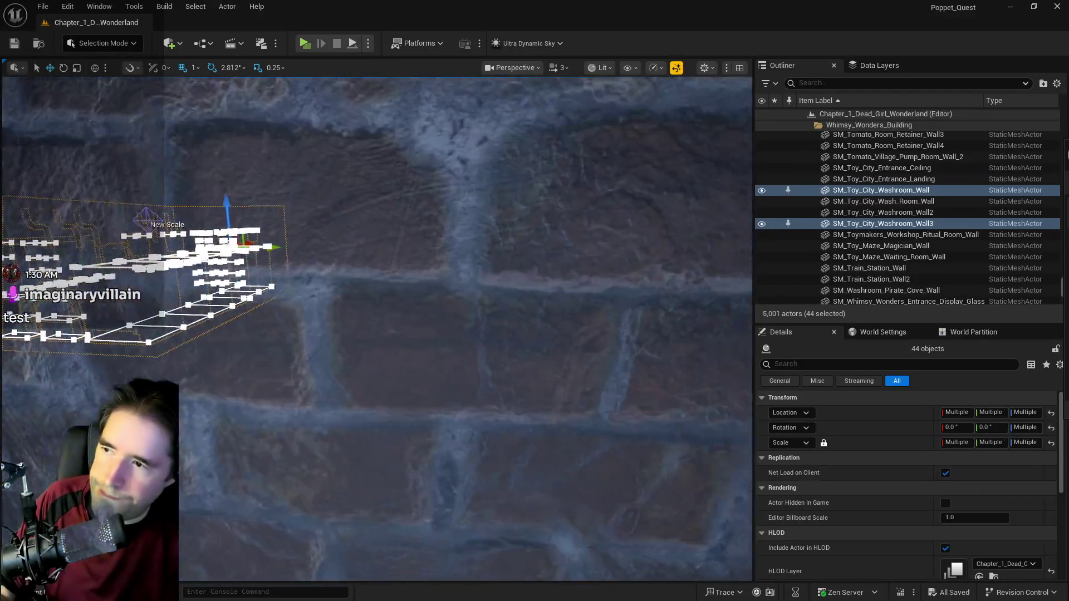
{"action": "scroll", "coordinate": [376, 329], "scroll_direction": "up", "scroll_amount": 3}
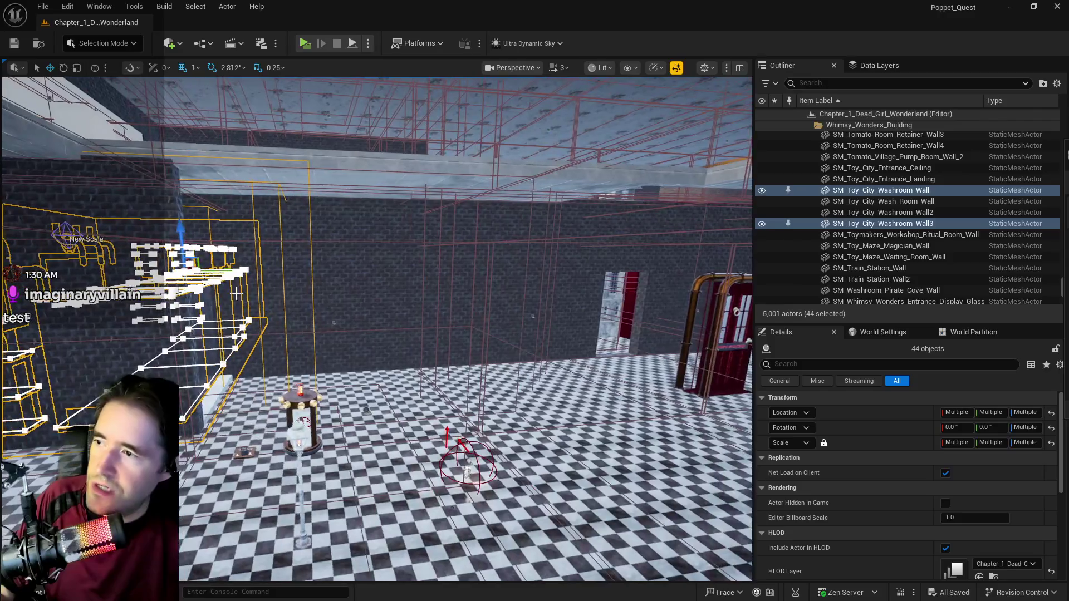
Step: Rotate the 44-piece washroom group around the vertical axis
{"action": "left_click_drag", "start_coordinate": [216, 269], "coordinate": [227, 269]}
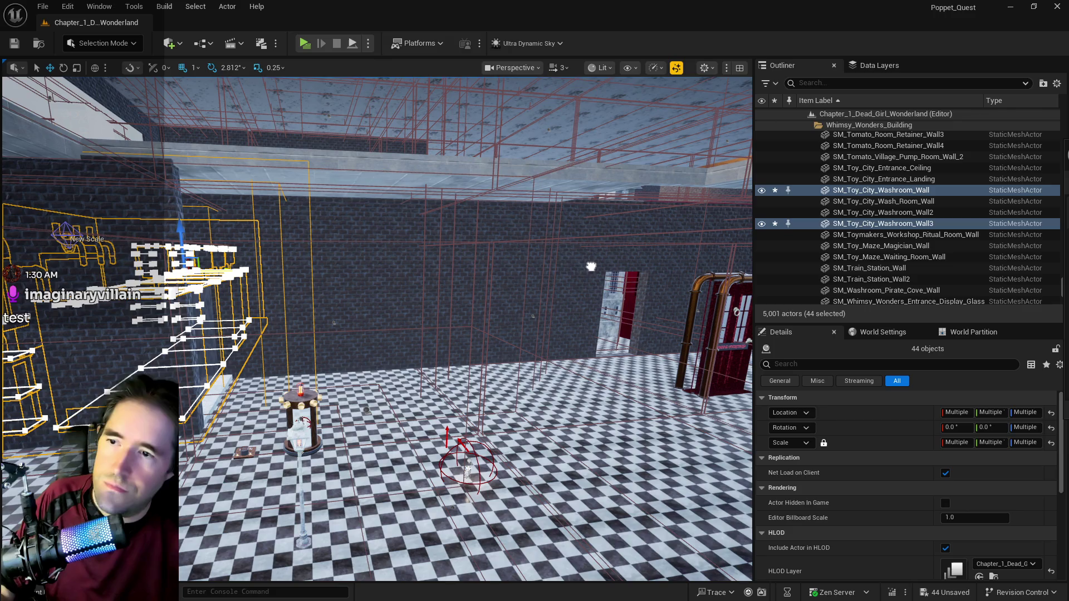
{"action": "left_click_drag", "start_coordinate": [547, 330], "coordinate": [582, 329]}
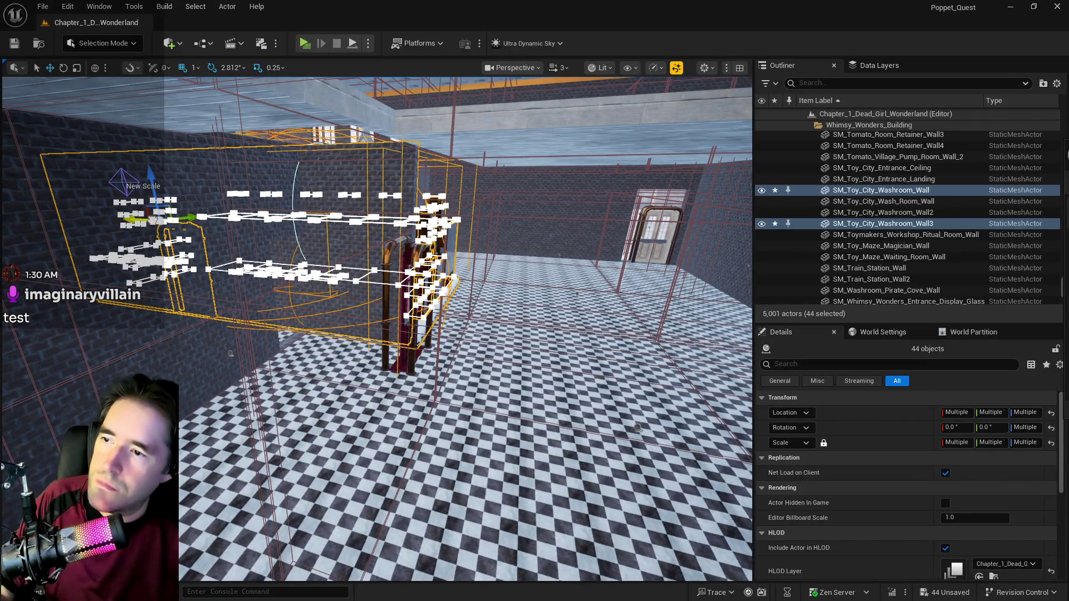
{"action": "key", "text": "f"}
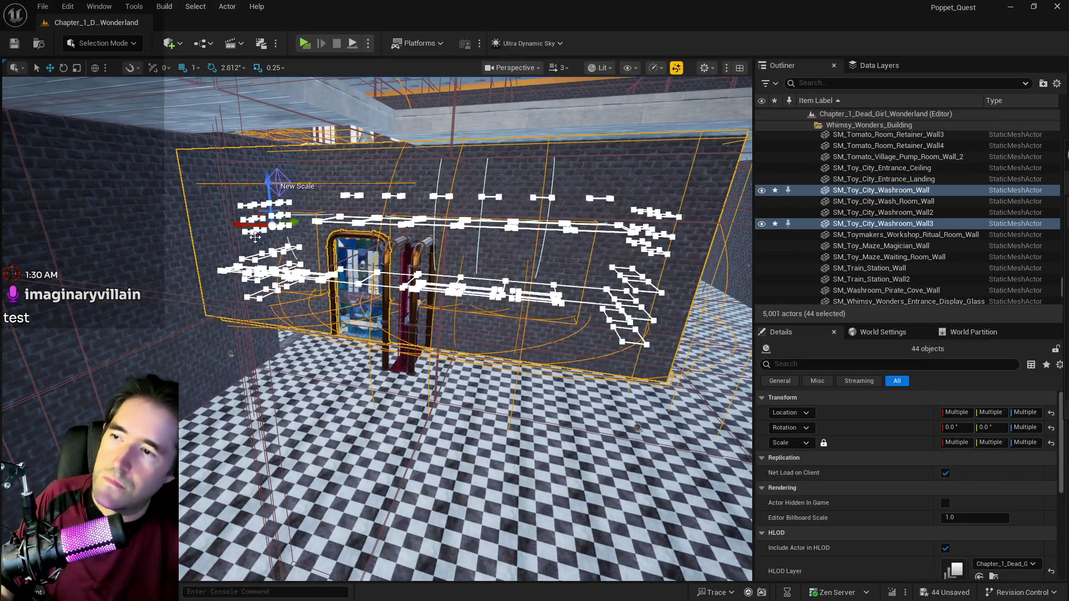
{"action": "key", "text": "e"}
{"action": "mouse_move", "coordinate": [269, 234]}
{"action": "left_mouse_down"}
{"action": "mouse_move", "coordinate": [326, 233]}
{"action": "mouse_move", "coordinate": [331, 251]}
{"action": "mouse_move", "coordinate": [339, 231]}
{"action": "mouse_move", "coordinate": [366, 259]}
{"action": "mouse_move", "coordinate": [238, 403]}
{"action": "mouse_move", "coordinate": [290, 397]}
{"action": "left_mouse_up"}
{"action": "left_click_drag", "start_coordinate": [214, 405], "coordinate": [200, 399]}
Step: Slide the wall group along X, then turn it further into place
{"action": "key", "text": "w"}
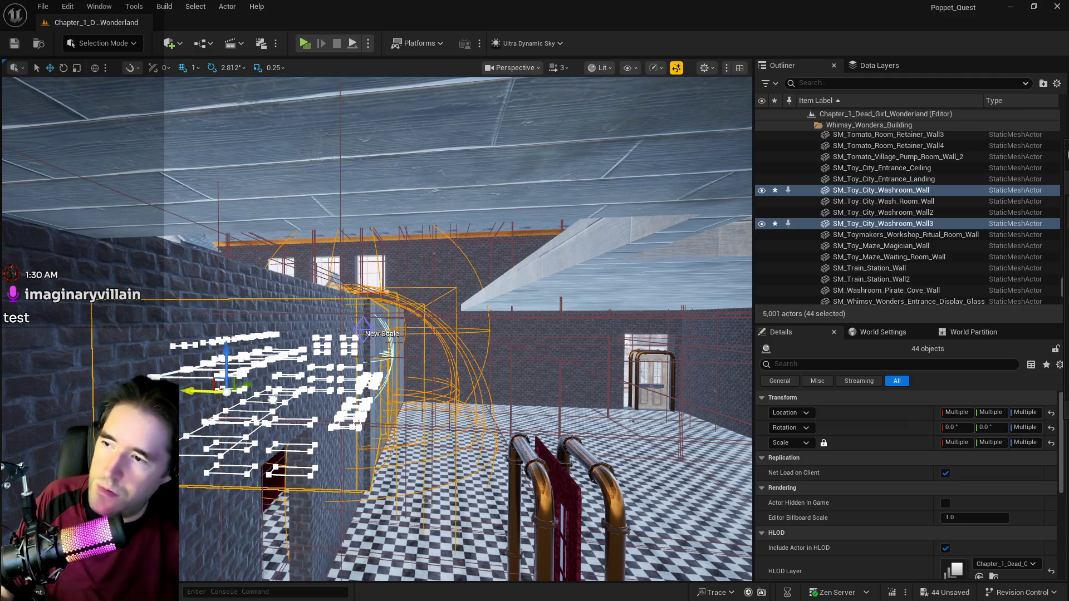
{"action": "left_click_drag", "start_coordinate": [277, 399], "coordinate": [283, 393]}
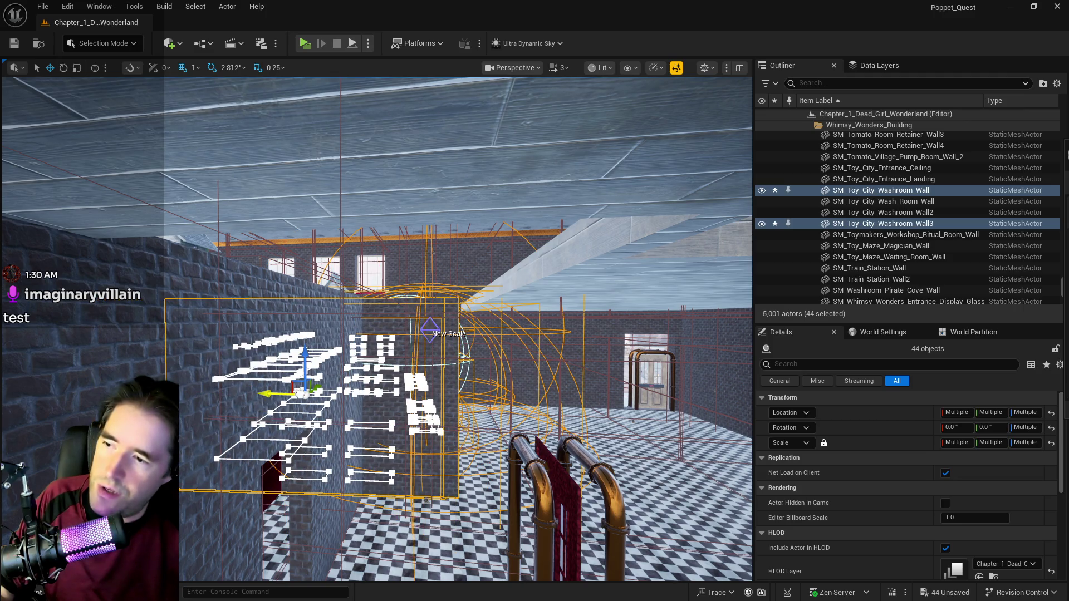
{"action": "left_click_drag", "start_coordinate": [362, 394], "coordinate": [424, 403]}
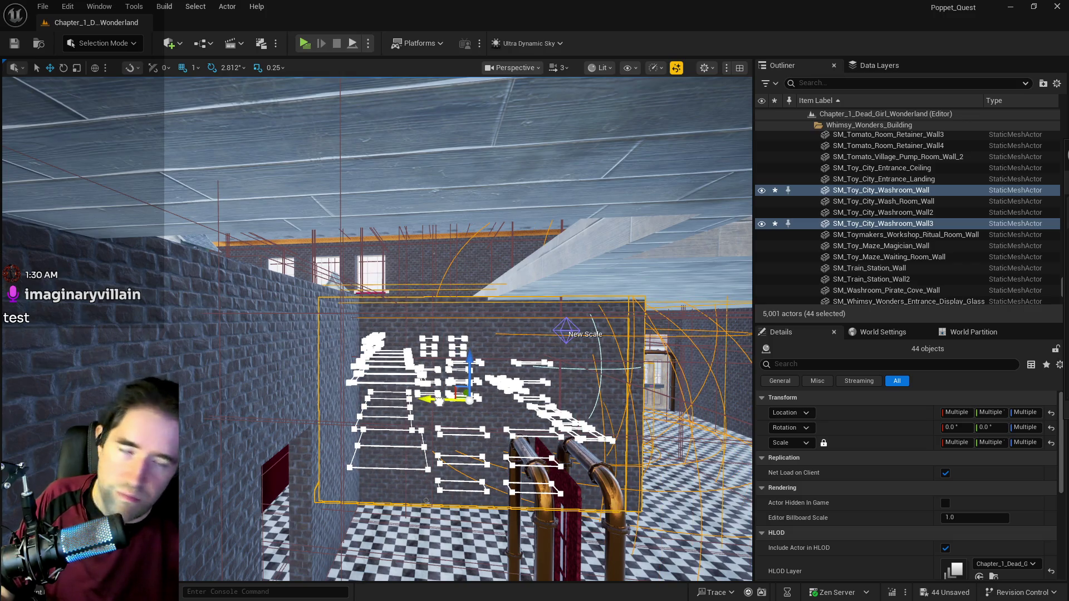
{"action": "mouse_move", "coordinate": [462, 401]}
{"action": "left_mouse_down"}
{"action": "mouse_move", "coordinate": [395, 397]}
{"action": "mouse_move", "coordinate": [372, 364]}
{"action": "mouse_move", "coordinate": [468, 356]}
{"action": "left_mouse_up"}
{"action": "key", "text": "e"}
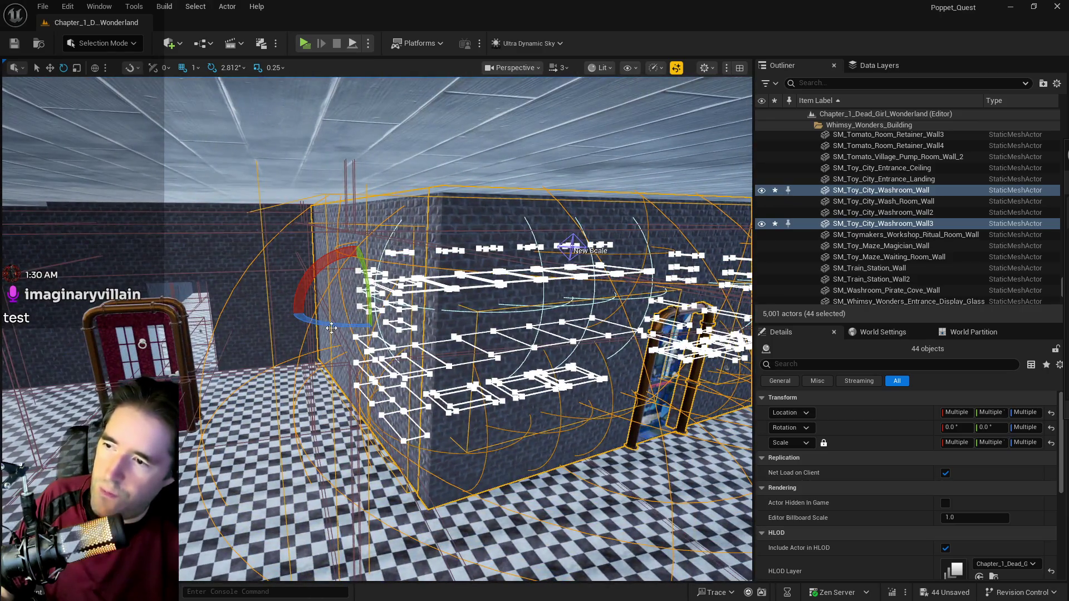
{"action": "mouse_move", "coordinate": [329, 328]}
{"action": "left_mouse_down"}
{"action": "mouse_move", "coordinate": [340, 334]}
{"action": "mouse_move", "coordinate": [303, 330]}
{"action": "left_mouse_up"}
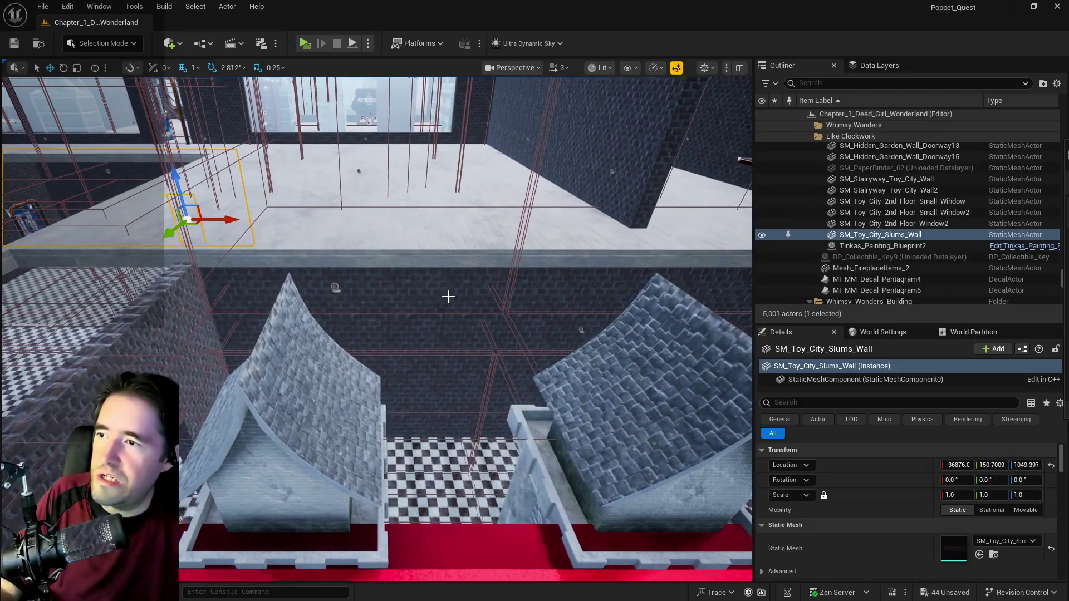
Step: Select the ledge brush Box Brush28
{"action": "left_click", "coordinate": [430, 260]}
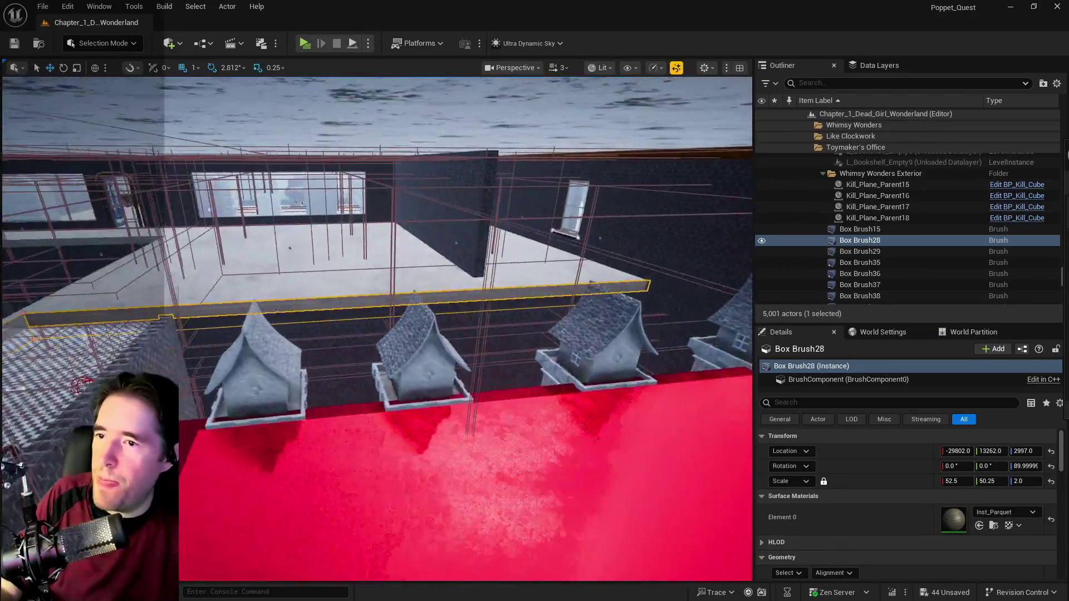
Step: Scale Box Brush28 to Y 41.5 and shift it along X to -28755
{"action": "key", "text": "f"}
{"action": "scroll", "coordinate": [401, 378], "scroll_direction": "down", "scroll_amount": 3}
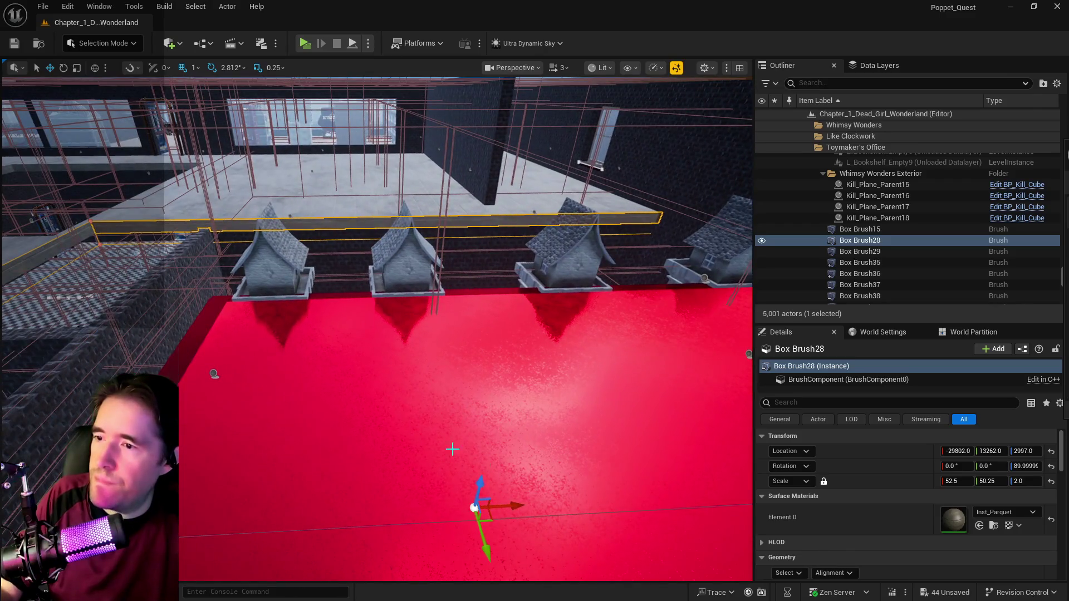
{"action": "key", "text": "r"}
{"action": "left_click_drag", "start_coordinate": [440, 510], "coordinate": [448, 509]}
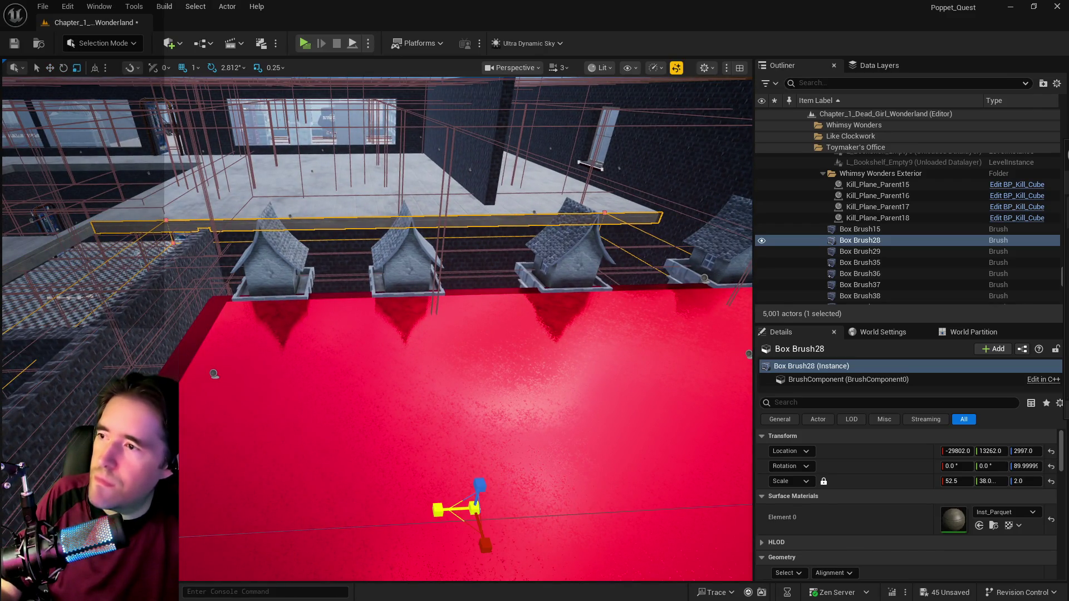
{"action": "key", "text": "w"}
{"action": "left_click_drag", "start_coordinate": [516, 509], "coordinate": [635, 504]}
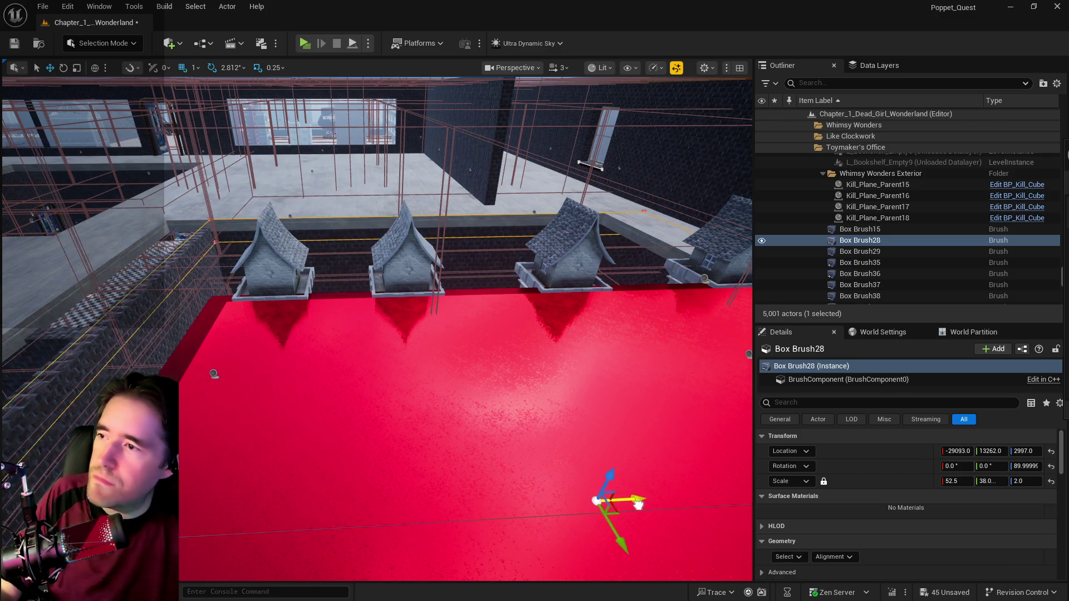
{"action": "key", "text": "r"}
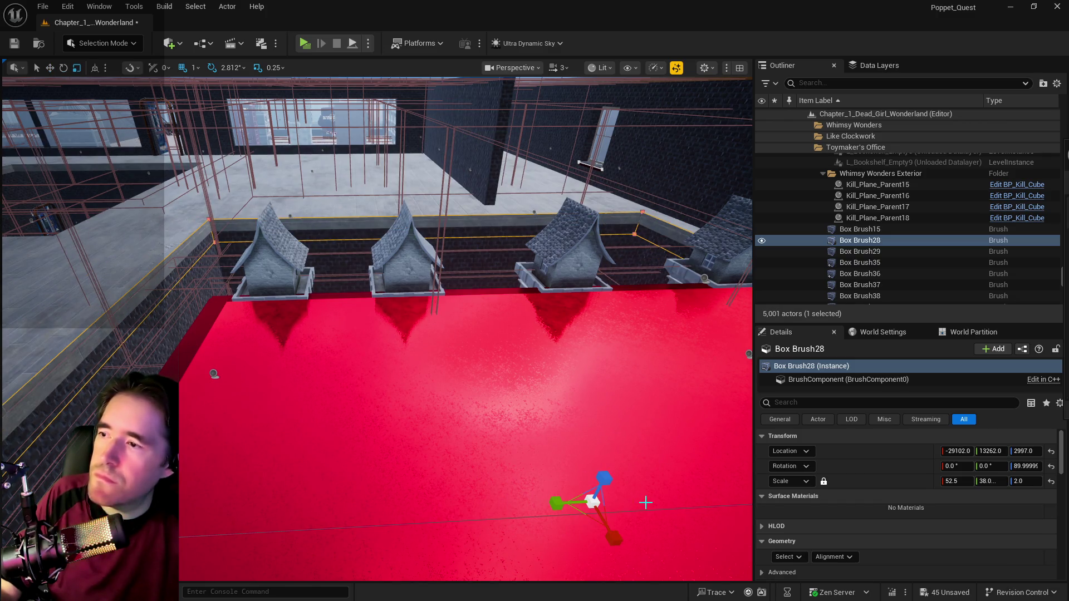
{"action": "left_click_drag", "start_coordinate": [557, 503], "coordinate": [540, 503]}
{"action": "key", "text": "w"}
{"action": "left_click_drag", "start_coordinate": [630, 505], "coordinate": [697, 497]}
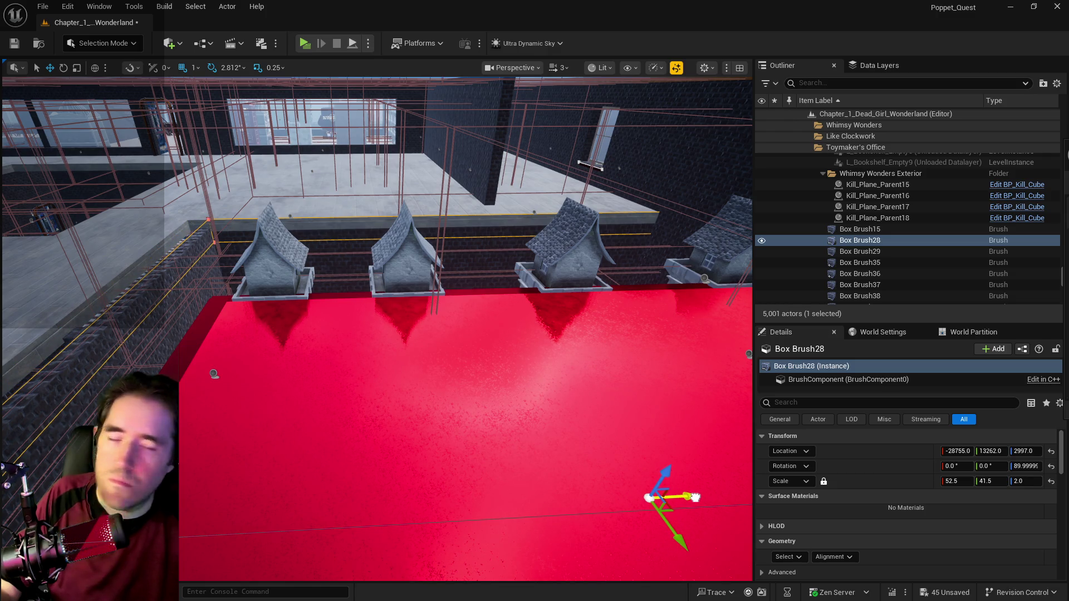
{"action": "key", "text": "q"}
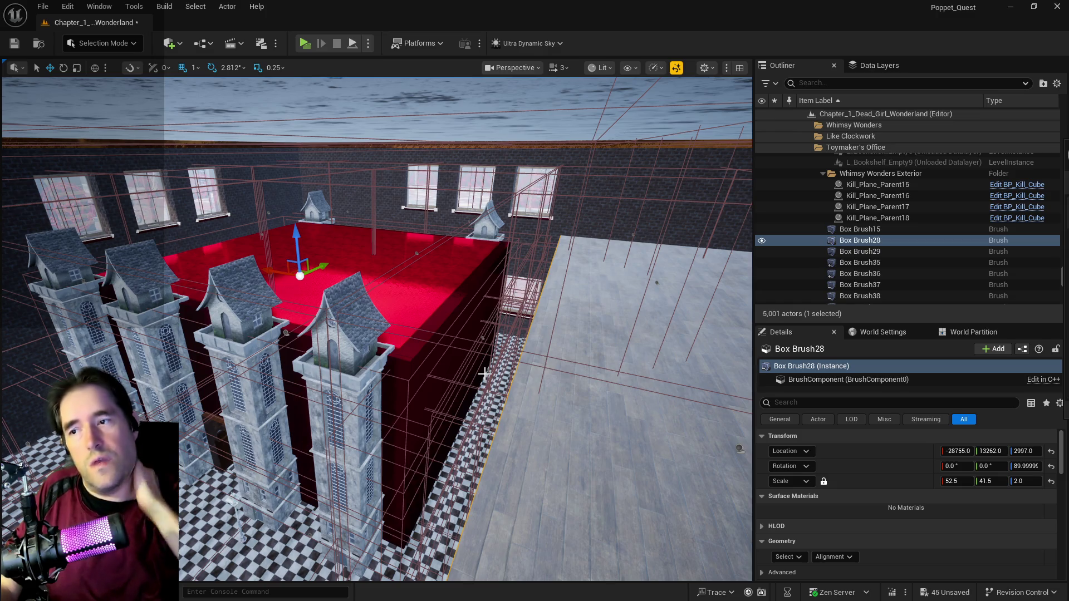
Step: Select and frame the brick wall brush Box Brush54 beside the red platform
{"action": "mouse_move", "coordinate": [485, 373]}
{"action": "left_mouse_down"}
{"action": "mouse_move", "coordinate": [518, 365]}
{"action": "mouse_move", "coordinate": [440, 336]}
{"action": "left_mouse_up"}
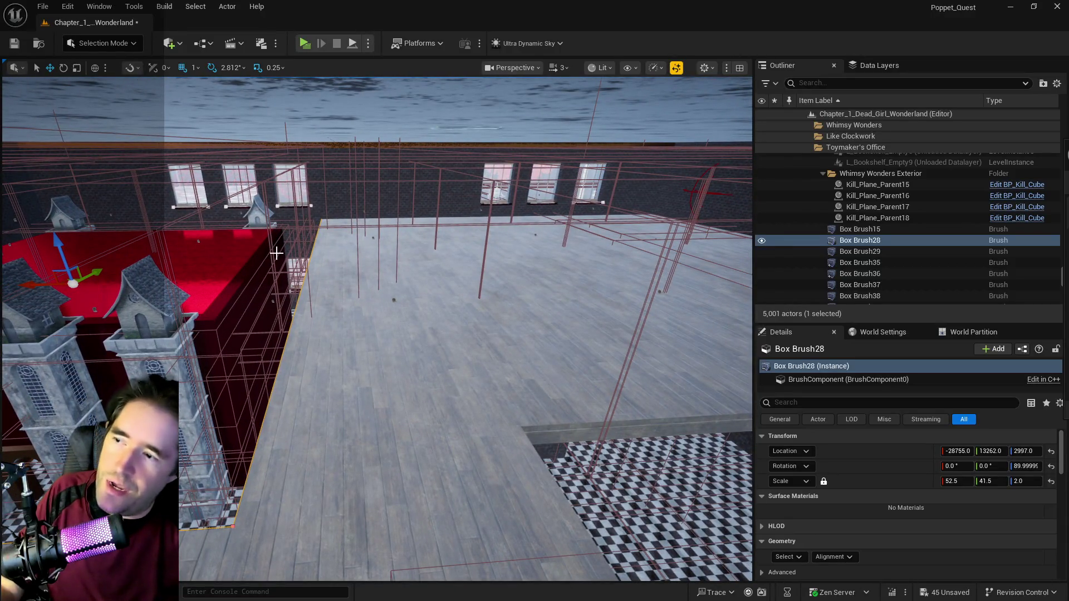
{"action": "mouse_move", "coordinate": [185, 268]}
{"action": "left_mouse_down"}
{"action": "mouse_move", "coordinate": [183, 298]}
{"action": "mouse_move", "coordinate": [152, 275]}
{"action": "left_mouse_up"}
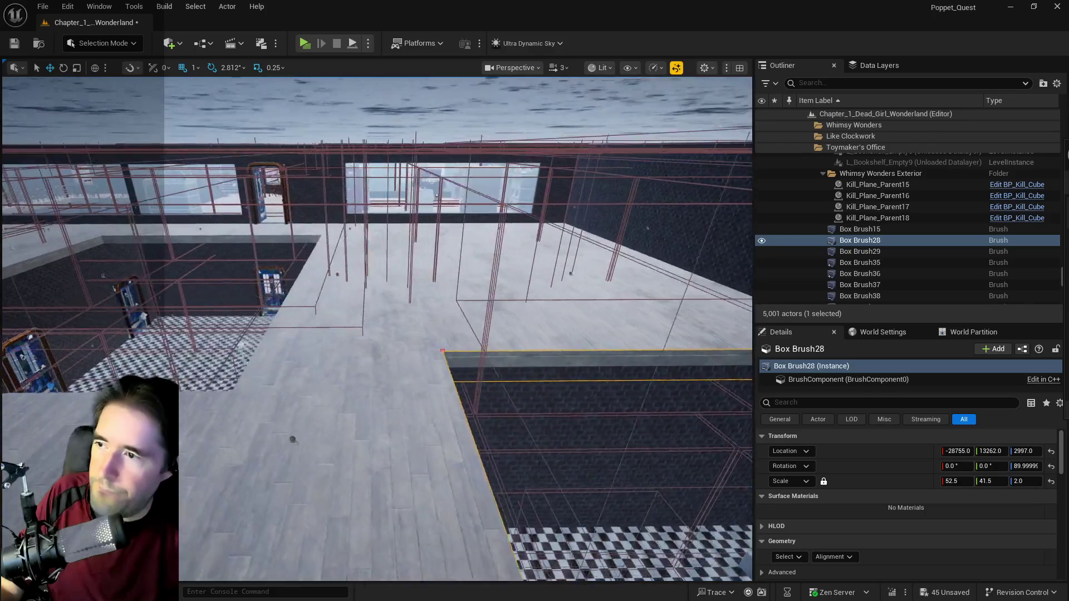
{"action": "left_click", "coordinate": [640, 198]}
{"action": "key", "text": "f"}
{"action": "left_click_drag", "start_coordinate": [564, 335], "coordinate": [548, 325]}
{"action": "left_click_drag", "start_coordinate": [646, 201], "coordinate": [646, 201]}
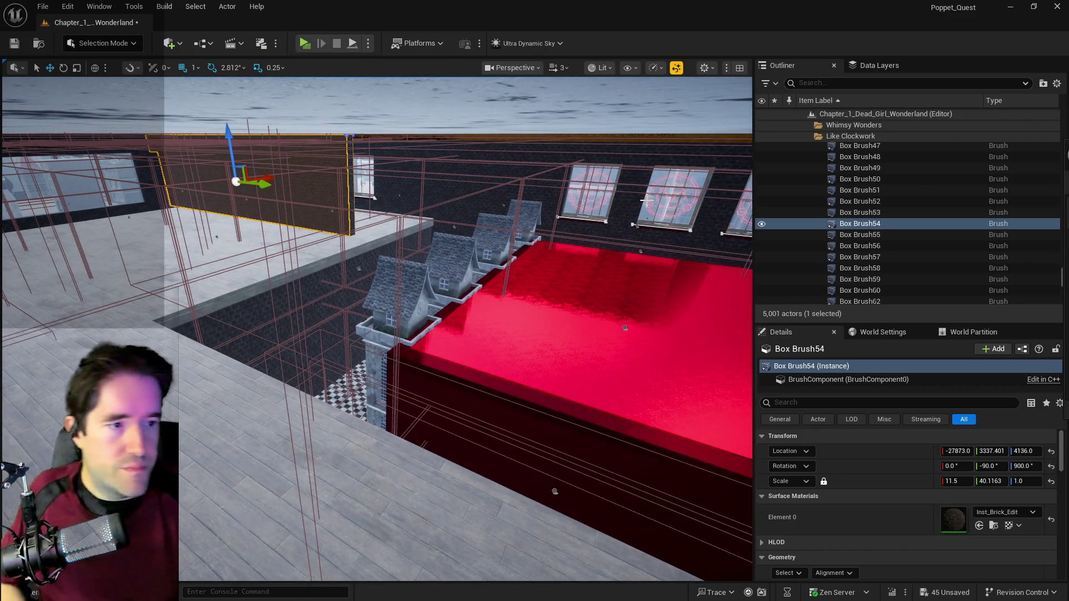
Step: Save the Chapter_1_Dead_Girl_Wonderland level
{"action": "mouse_move", "coordinate": [514, 249]}
{"action": "left_mouse_down"}
{"action": "mouse_move", "coordinate": [507, 273]}
{"action": "mouse_move", "coordinate": [501, 212]}
{"action": "mouse_move", "coordinate": [503, 233]}
{"action": "mouse_move", "coordinate": [534, 248]}
{"action": "mouse_move", "coordinate": [524, 237]}
{"action": "mouse_move", "coordinate": [490, 241]}
{"action": "left_mouse_up"}
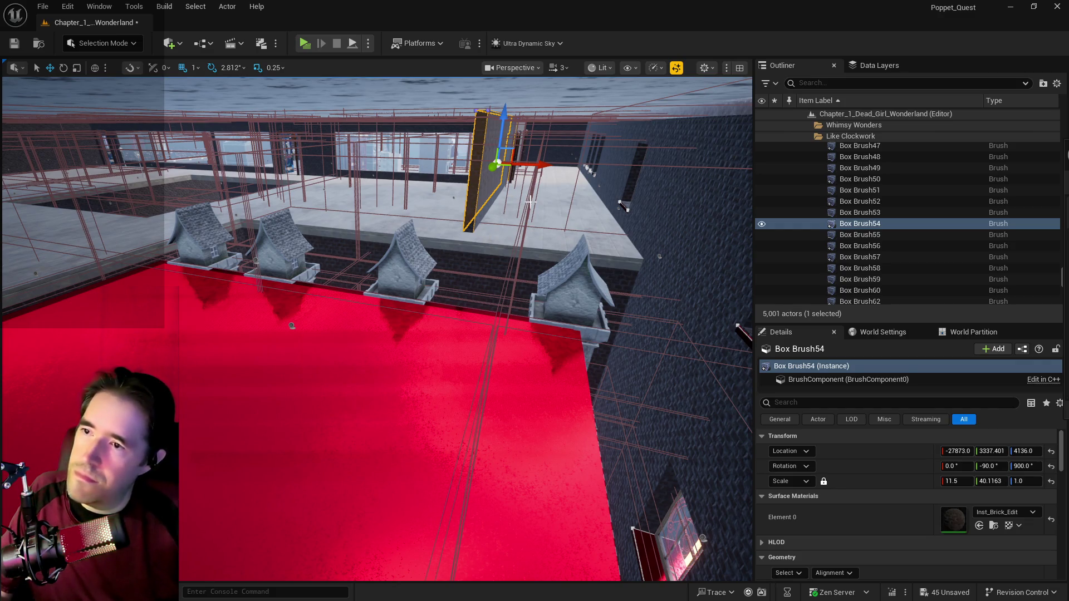
{"action": "key", "text": "ctrl+s"}
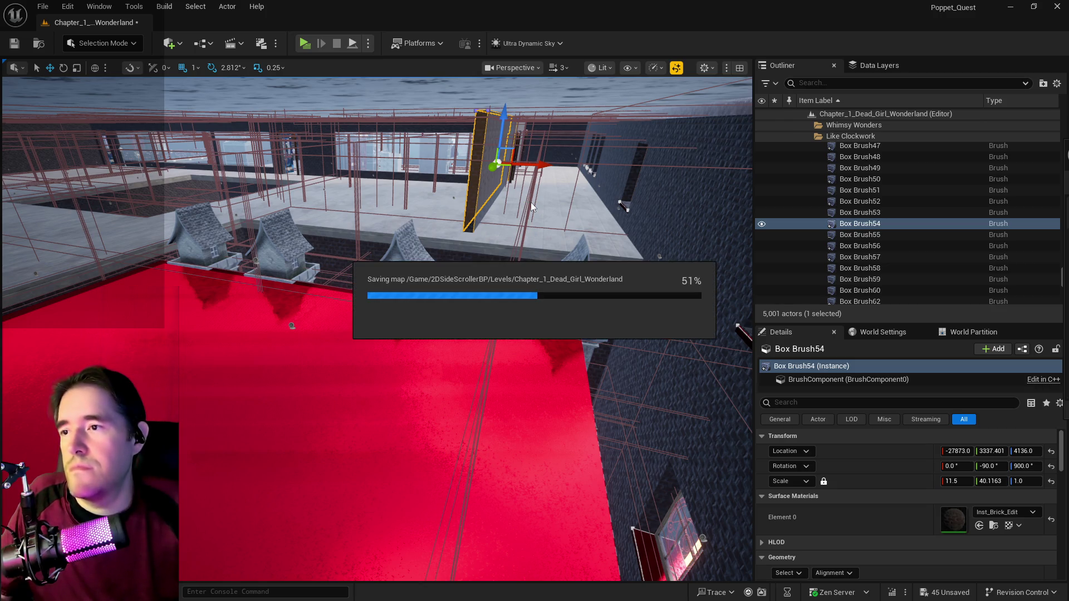
{"action": "mouse_move", "coordinate": [556, 222]}
{"action": "left_mouse_down"}
{"action": "mouse_move", "coordinate": [492, 255]}
{"action": "mouse_move", "coordinate": [572, 268]}
{"action": "left_mouse_up"}
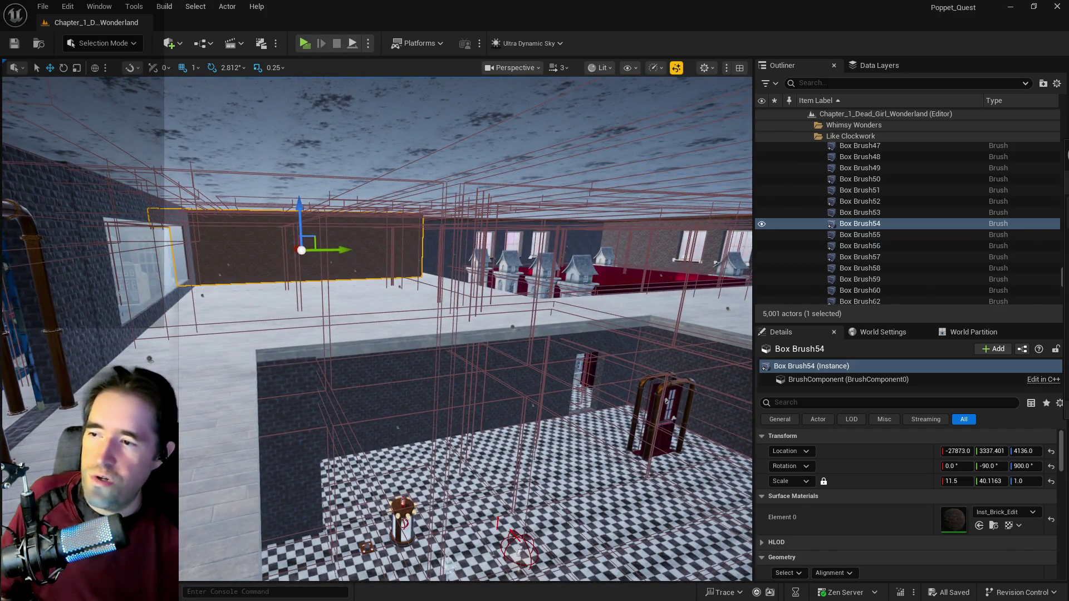
Step: Frame the floor ledge Box Brush29, then select the upper wall Box Brush54
{"action": "left_click", "coordinate": [518, 309]}
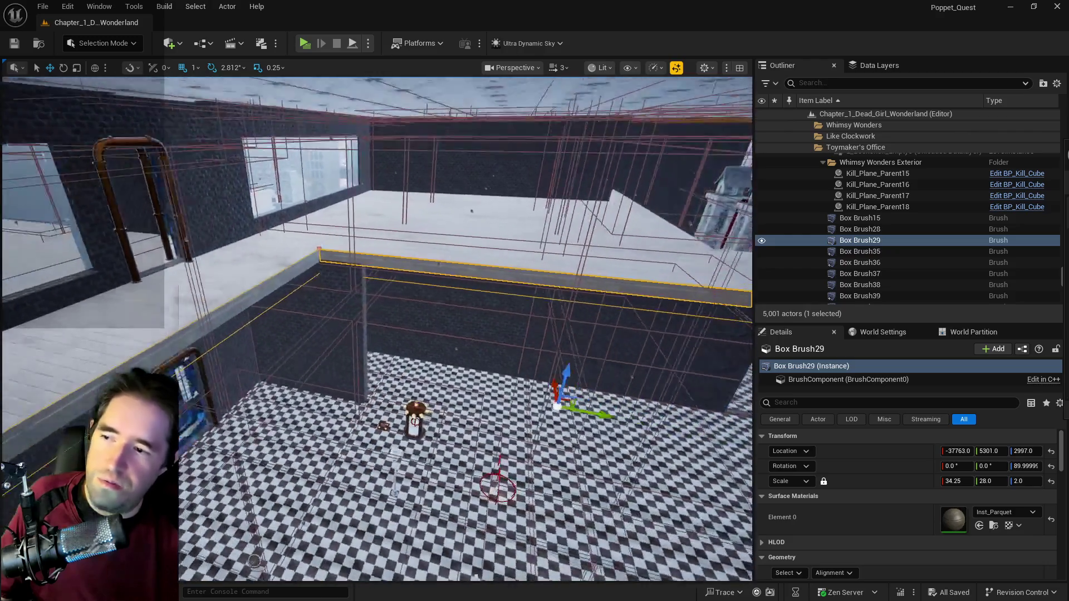
{"action": "key", "text": "f"}
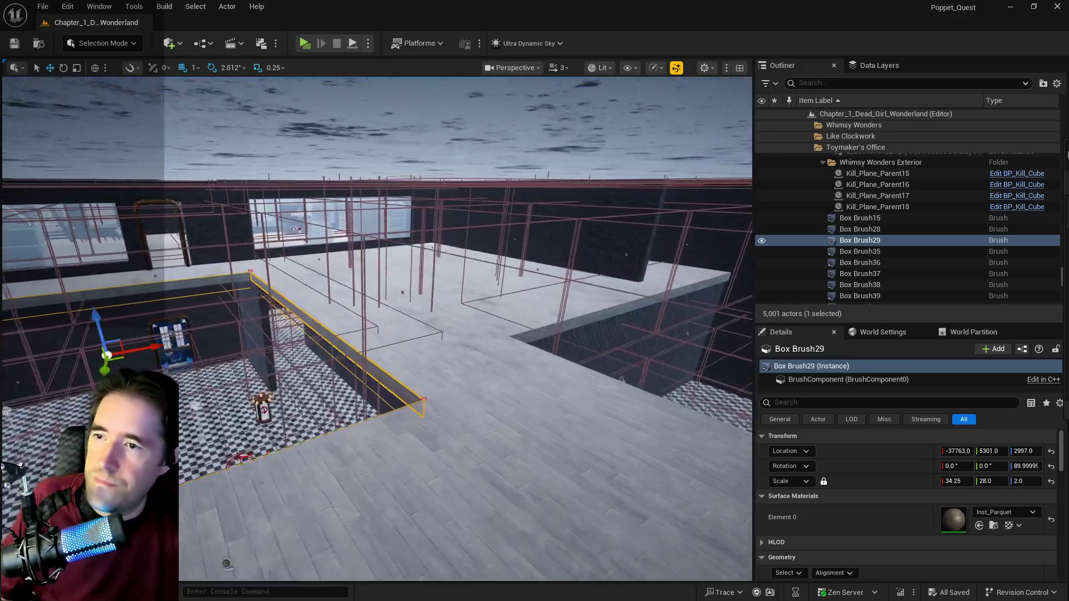
{"action": "left_click", "coordinate": [640, 240]}
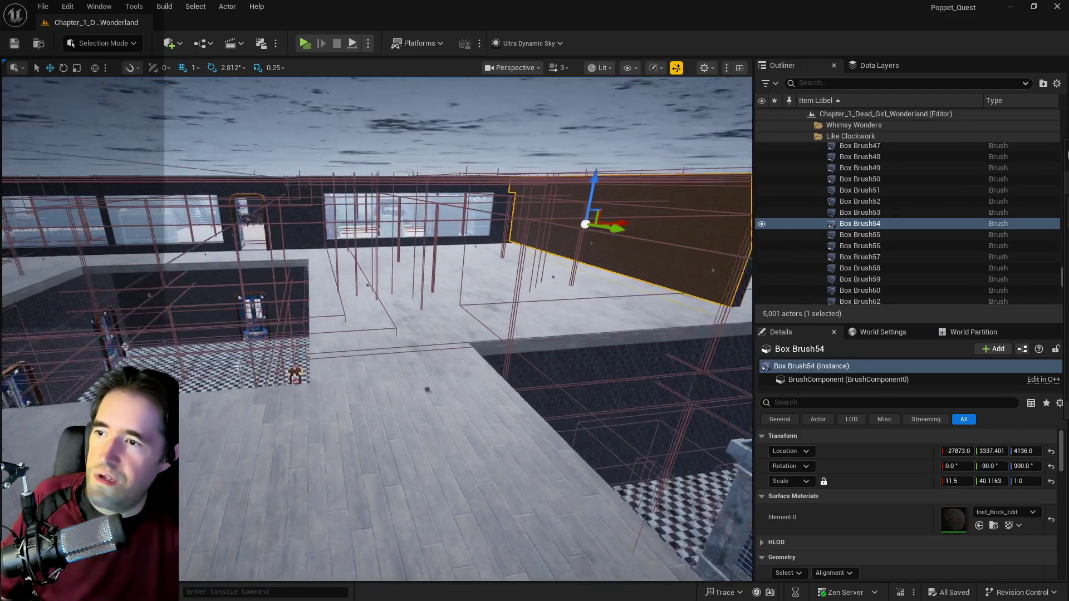
Step: Duplicate Box Brush54 along X as the Box Brush61 panel, deleting and restoring it
{"action": "left_click_drag", "start_coordinate": [613, 234], "coordinate": [403, 261]}
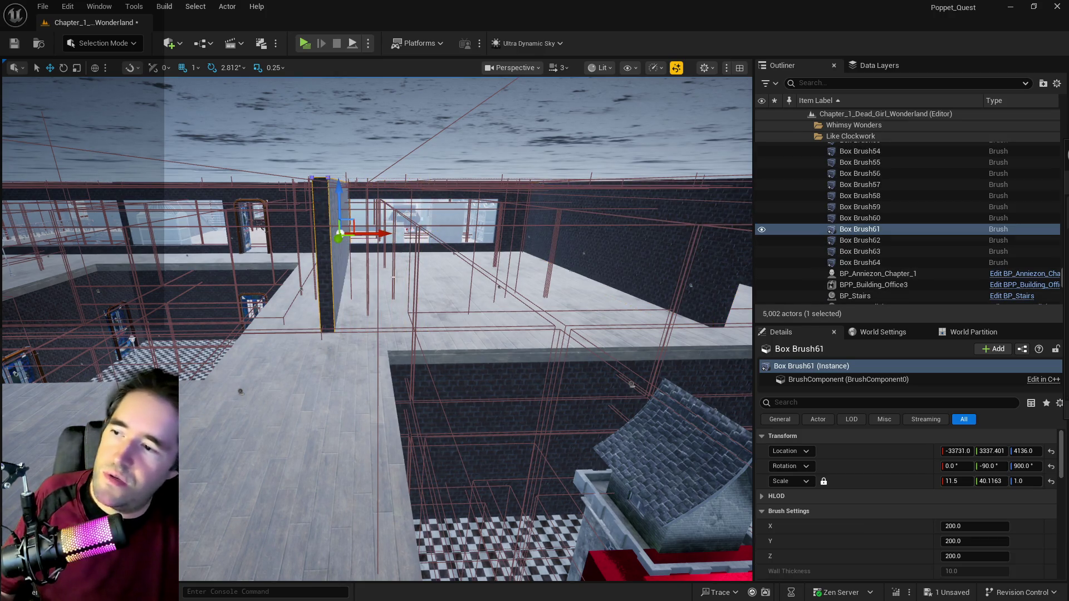
{"action": "key", "text": "w"}
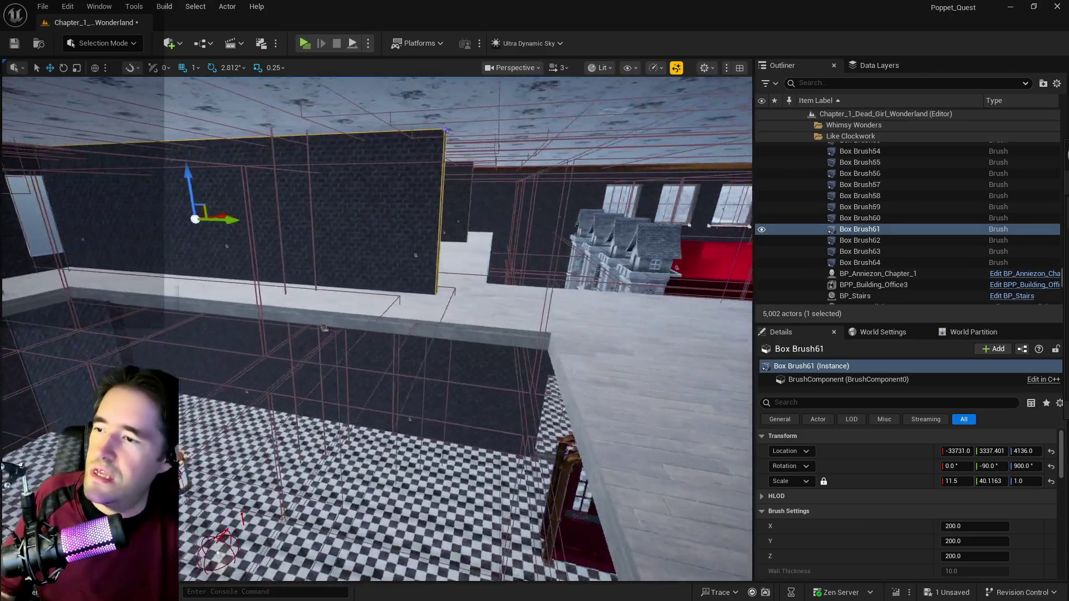
{"action": "key", "text": "w"}
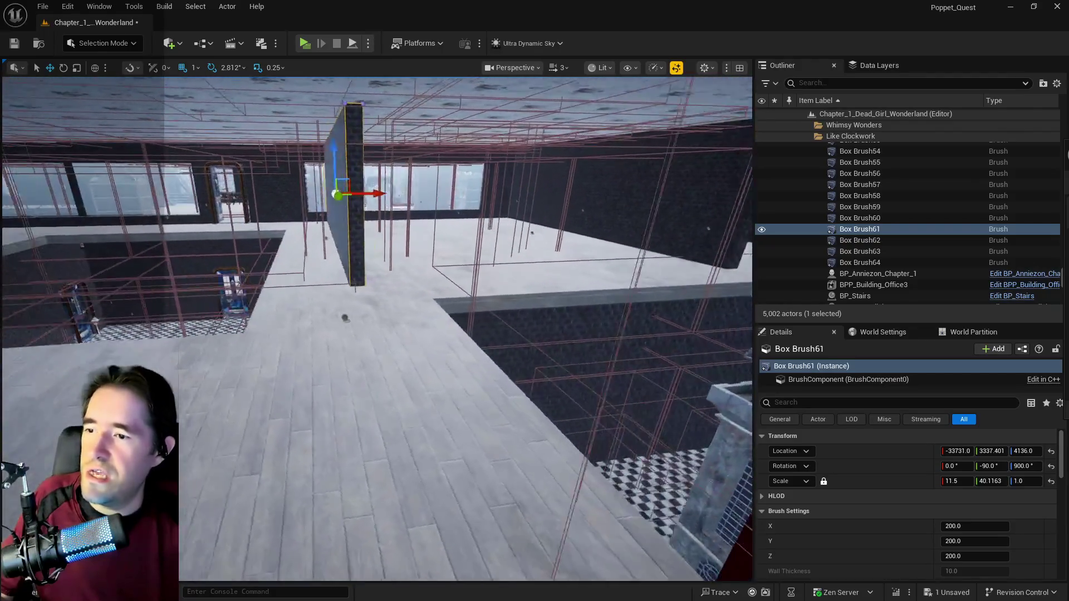
{"action": "key", "text": "d"}
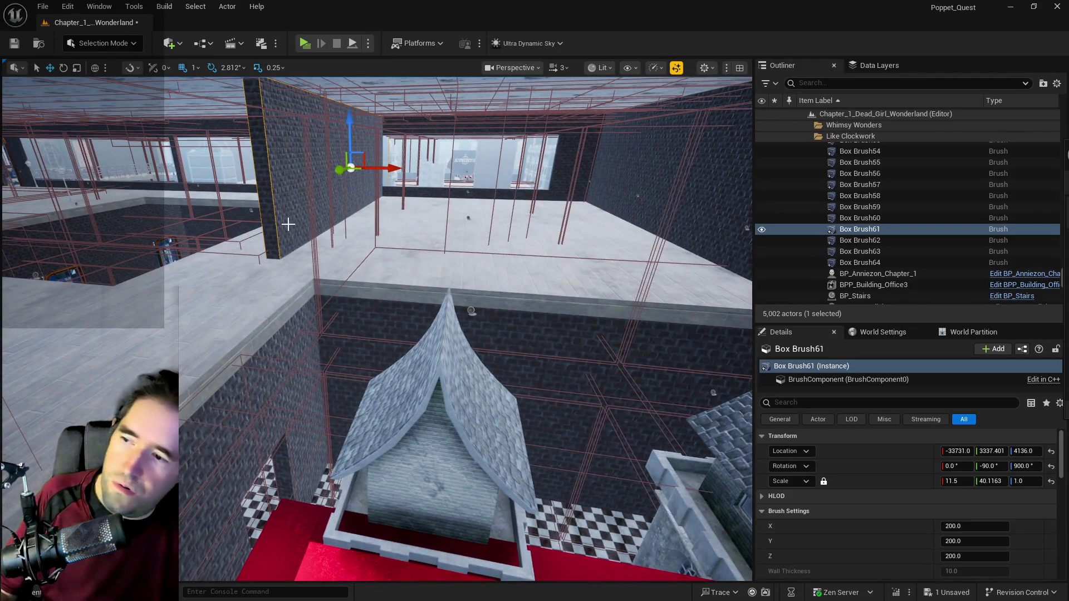
{"action": "left_click", "coordinate": [310, 418]}
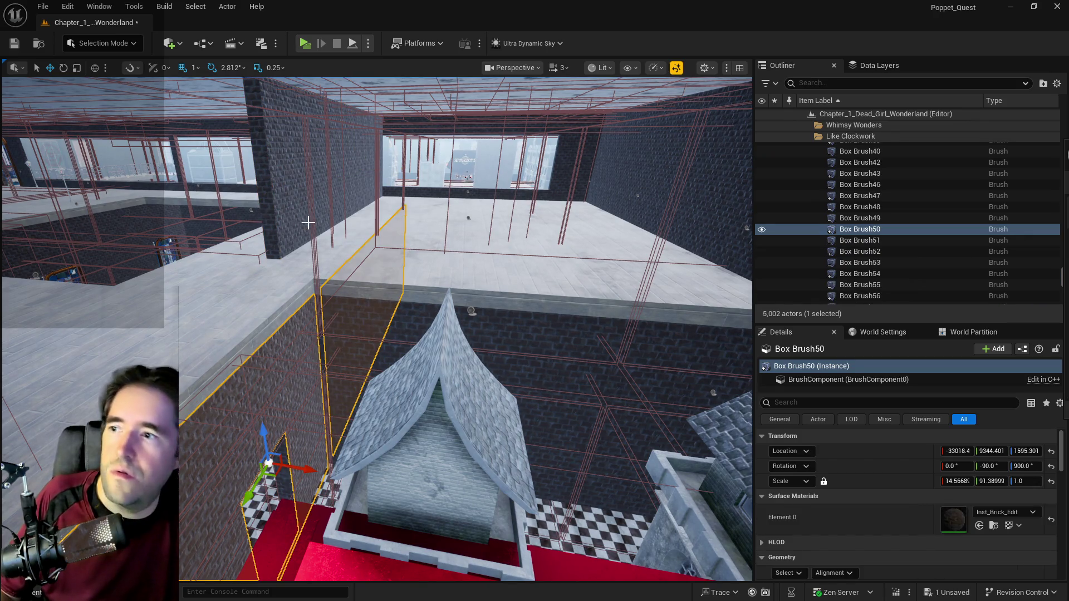
{"action": "left_click", "coordinate": [295, 210]}
{"action": "key", "text": "Delete"}
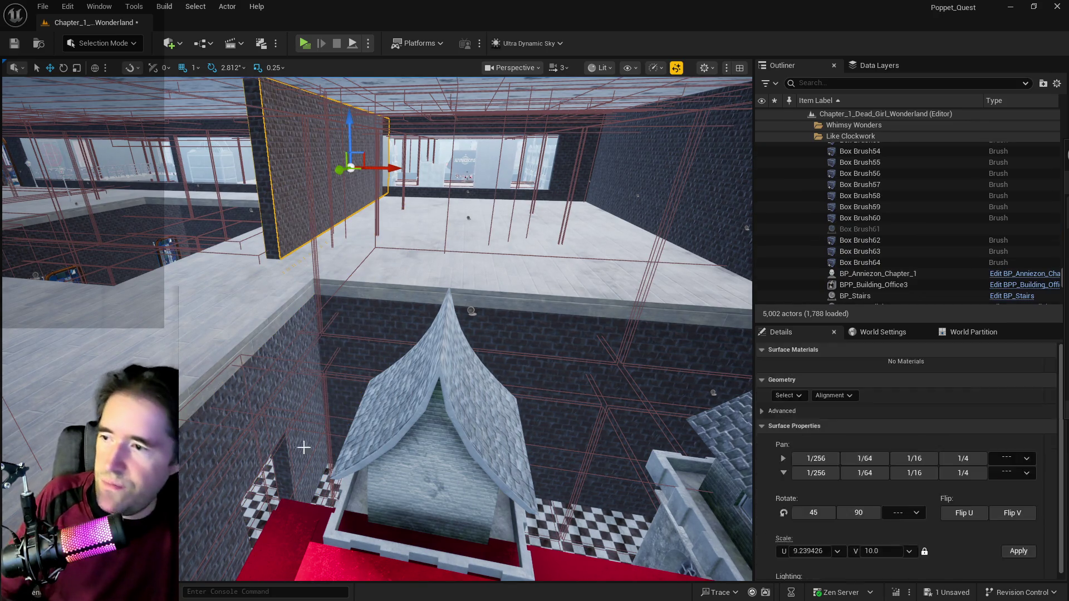
{"action": "left_click", "coordinate": [308, 454]}
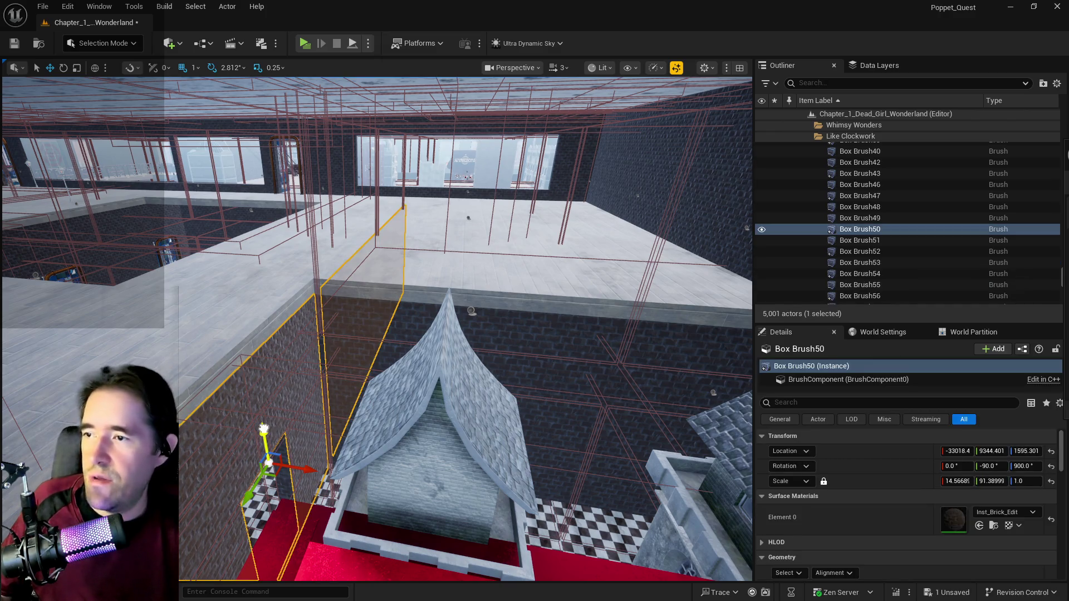
{"action": "key", "text": "ctrl+z"}
Step: Raise Box Brush61 to stack above the lower wall
{"action": "left_click_drag", "start_coordinate": [252, 274], "coordinate": [151, 89]}
{"action": "key", "text": "w"}
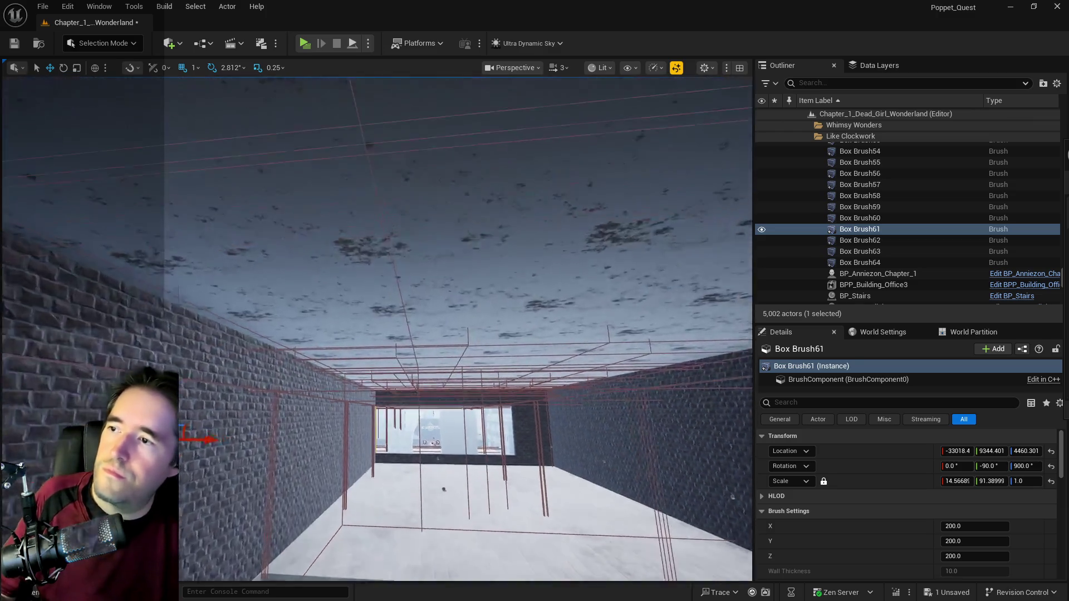
{"action": "key", "text": "w"}
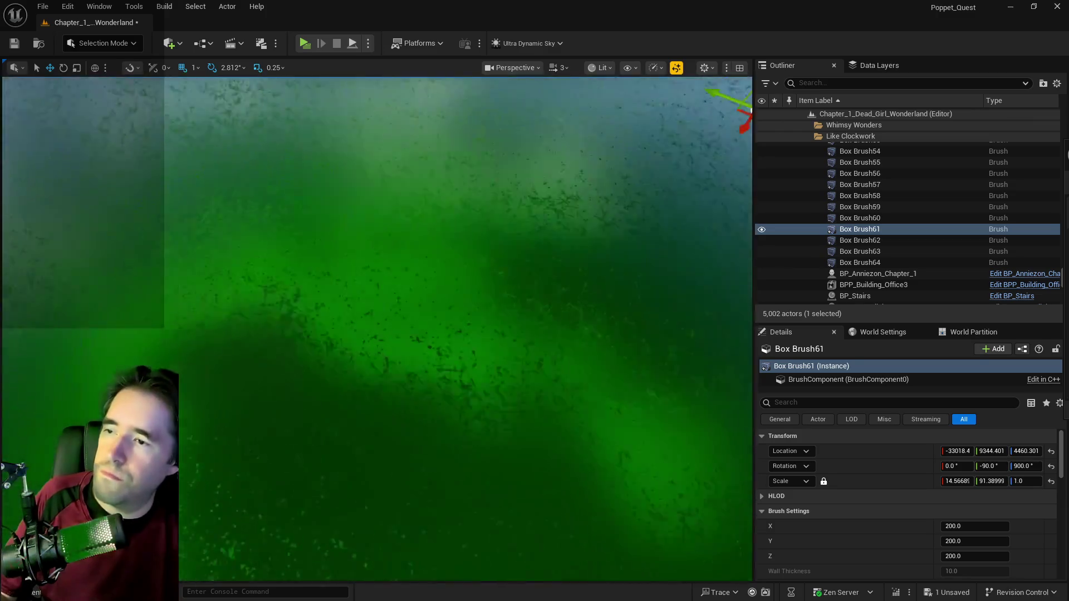
{"action": "key", "text": "s"}
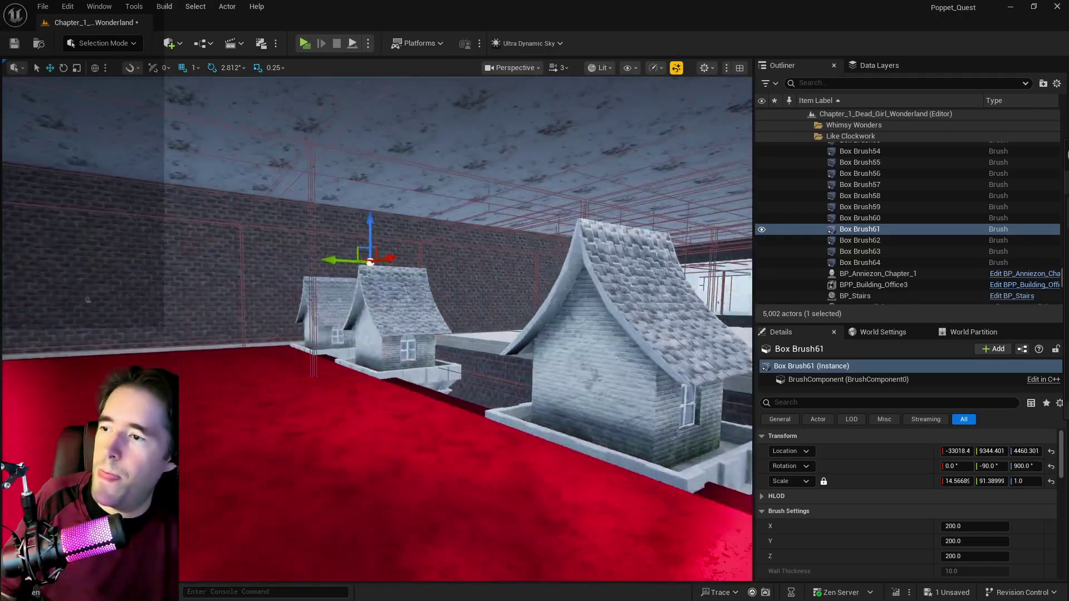
{"action": "key", "text": "e"}
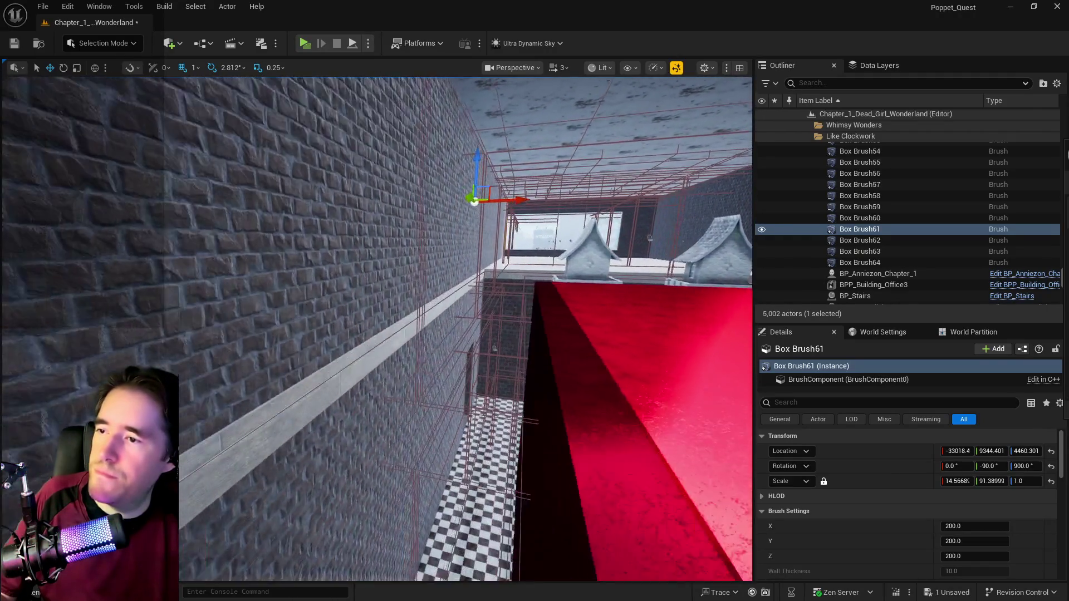
{"action": "key", "text": "q"}
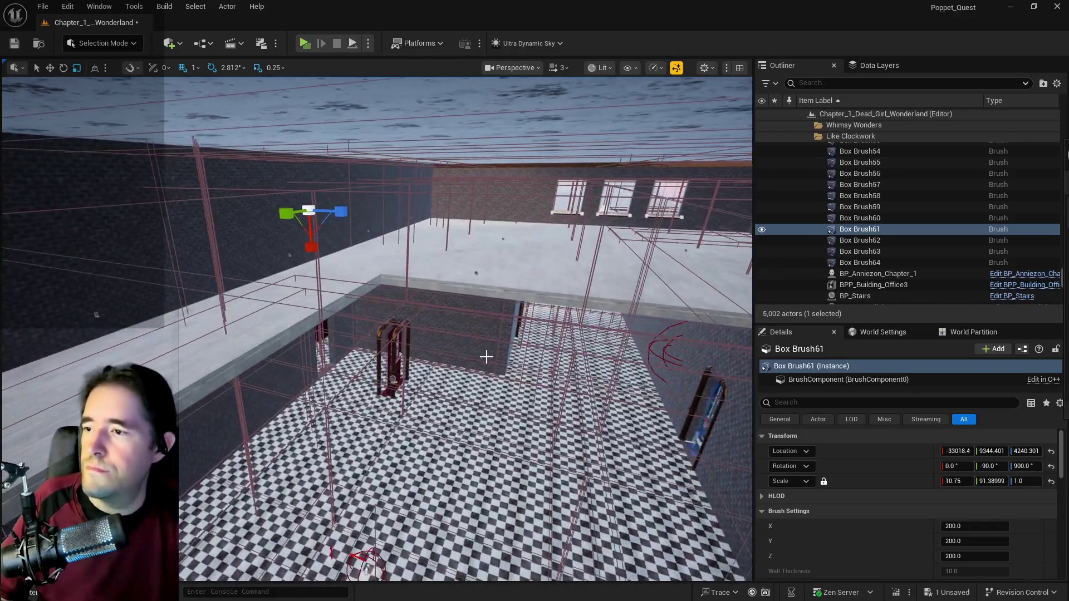
{"action": "left_click", "coordinate": [462, 345]}
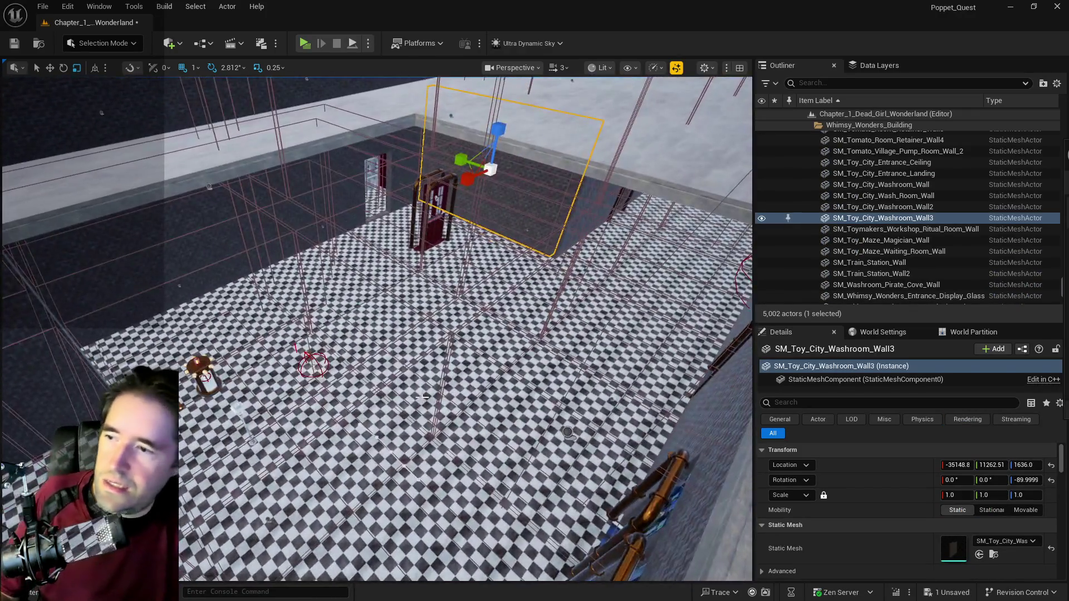
Step: Place the copied wall Box Brush44 on the opposite side, lowered to Z 4187.301
{"action": "left_click_drag", "start_coordinate": [424, 397], "coordinate": [412, 384]}
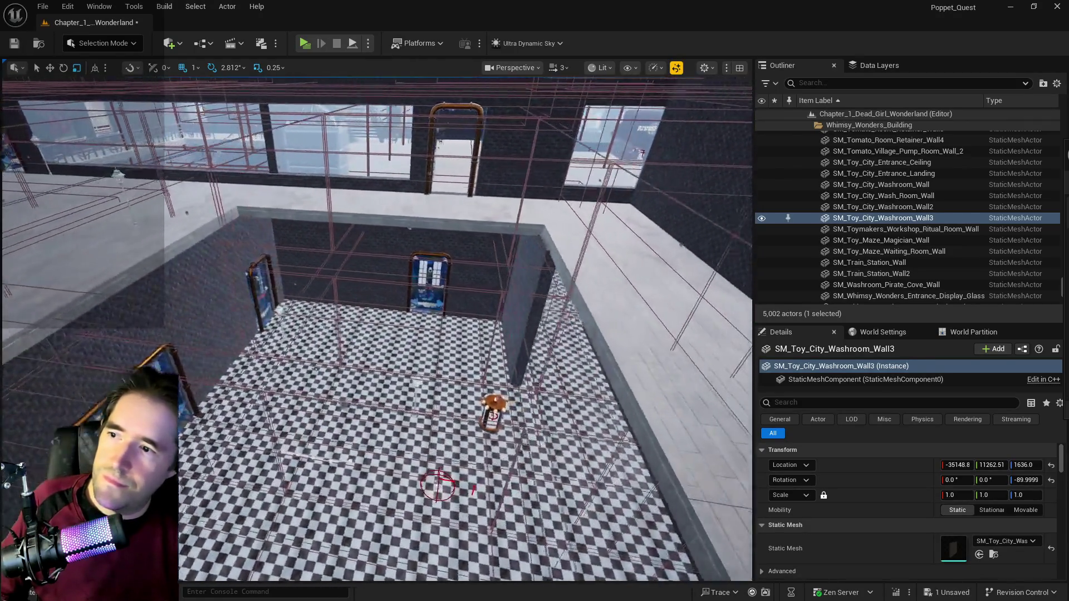
{"action": "mouse_move", "coordinate": [412, 385]}
{"action": "left_mouse_down"}
{"action": "mouse_move", "coordinate": [404, 323]}
{"action": "mouse_move", "coordinate": [362, 364]}
{"action": "left_mouse_up"}
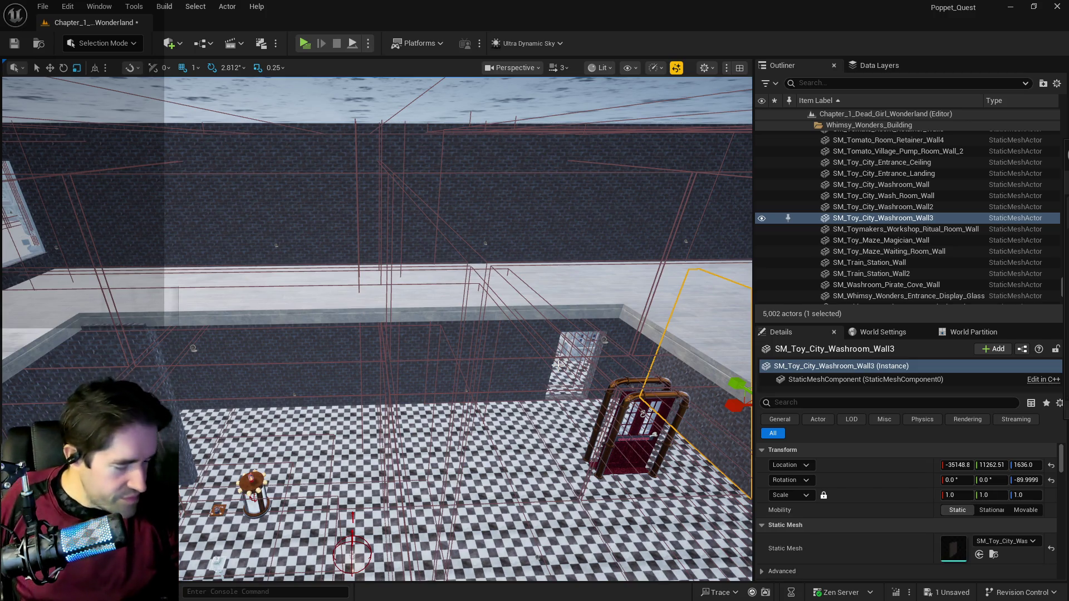
{"action": "key", "text": "f"}
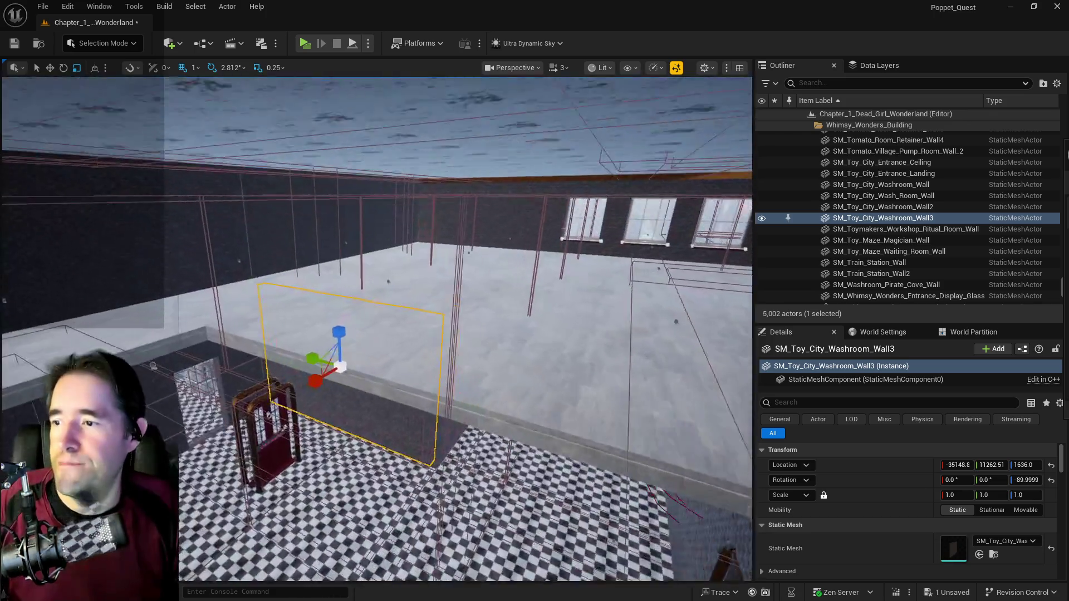
{"action": "mouse_move", "coordinate": [376, 329]}
{"action": "left_mouse_down"}
{"action": "mouse_move", "coordinate": [357, 334]}
{"action": "mouse_move", "coordinate": [367, 345]}
{"action": "mouse_move", "coordinate": [356, 379]}
{"action": "mouse_move", "coordinate": [365, 348]}
{"action": "mouse_move", "coordinate": [232, 350]}
{"action": "mouse_move", "coordinate": [334, 334]}
{"action": "mouse_move", "coordinate": [318, 339]}
{"action": "mouse_move", "coordinate": [362, 357]}
{"action": "left_mouse_up"}
{"action": "left_click", "coordinate": [298, 334]}
{"action": "key", "text": "w"}
{"action": "mouse_move", "coordinate": [262, 343]}
{"action": "left_mouse_down"}
{"action": "mouse_move", "coordinate": [407, 388]}
{"action": "mouse_move", "coordinate": [357, 215]}
{"action": "mouse_move", "coordinate": [531, 270]}
{"action": "left_mouse_up"}
{"action": "right_click", "coordinate": [370, 222]}
{"action": "left_click", "coordinate": [538, 257]}
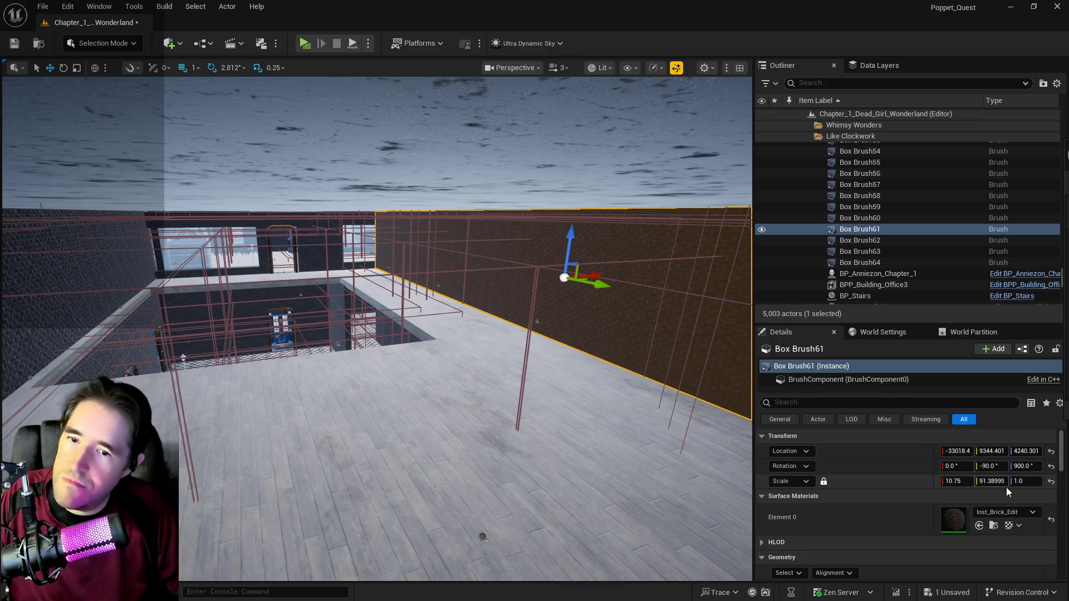
{"action": "left_click_drag", "start_coordinate": [445, 334], "coordinate": [293, 347]}
Step: Select the brick walls Box Brush44 and Box Brush61, undoing an accidental surface selection
{"action": "left_click", "coordinate": [294, 347]}
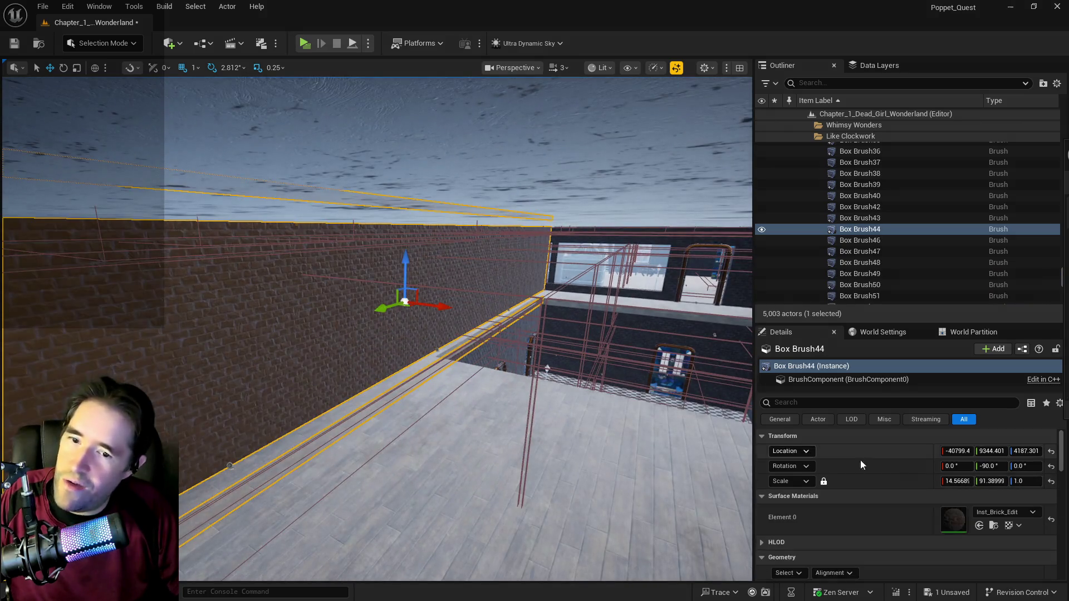
{"action": "left_click_drag", "start_coordinate": [390, 334], "coordinate": [379, 334]}
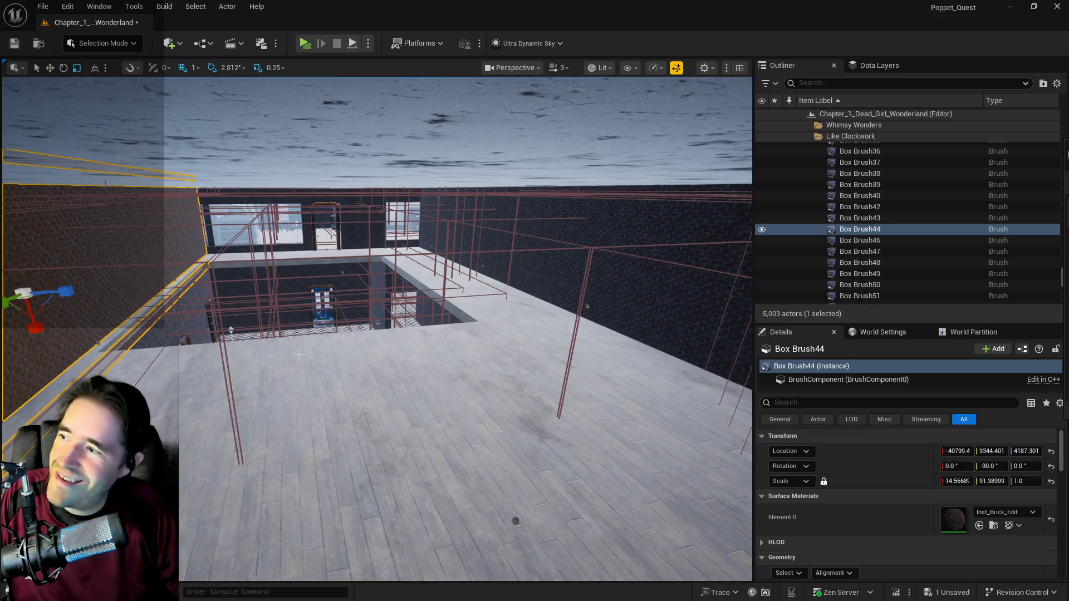
{"action": "left_click", "coordinate": [628, 238]}
{"action": "left_click", "coordinate": [953, 481]}
{"action": "right_click", "coordinate": [243, 379]}
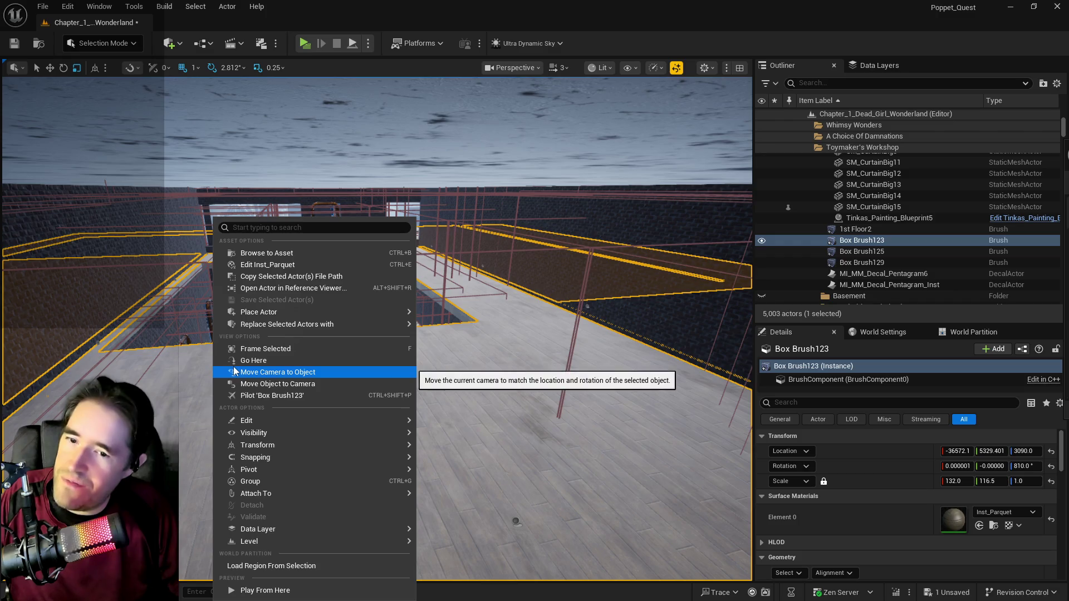
{"action": "left_click", "coordinate": [65, 308]}
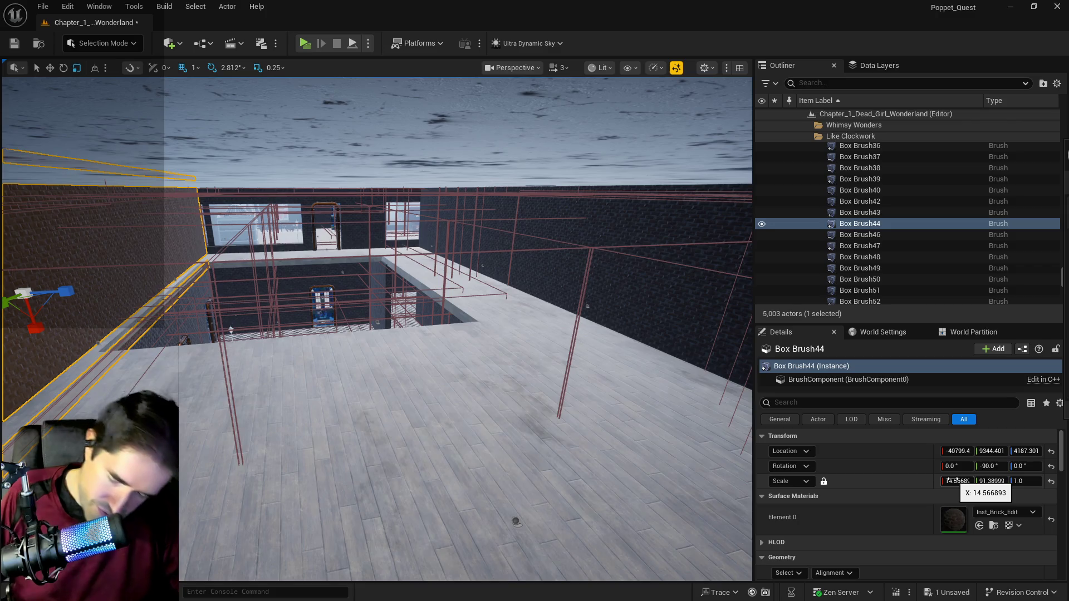
{"action": "key", "text": "ctrl+z"}
{"action": "key", "text": "ctrl+z"}
{"action": "key", "text": "ctrl+z"}
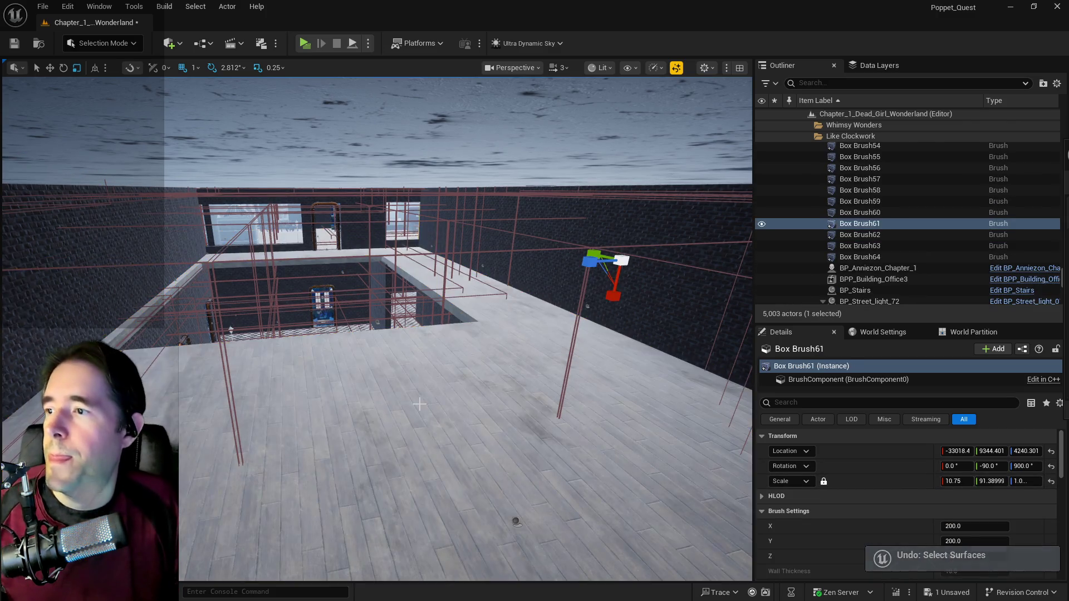
Step: Unlock proportional scaling and set Box Brush44's X scale to 10.75
{"action": "left_click", "coordinate": [67, 305]}
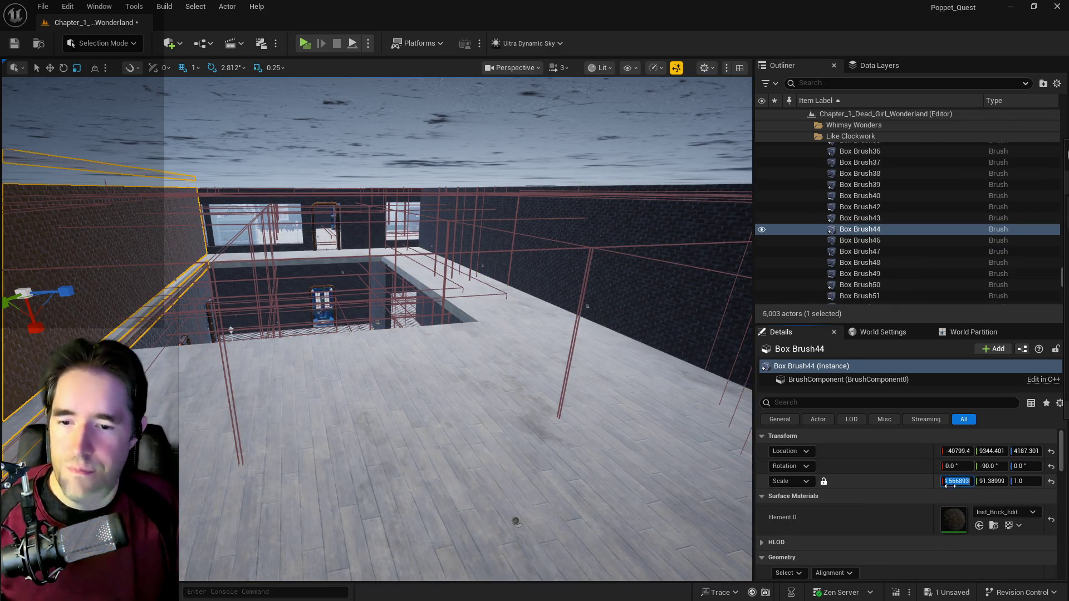
{"action": "left_click", "coordinate": [824, 481]}
{"action": "left_click", "coordinate": [947, 482]}
{"action": "type", "text": "10.75"}
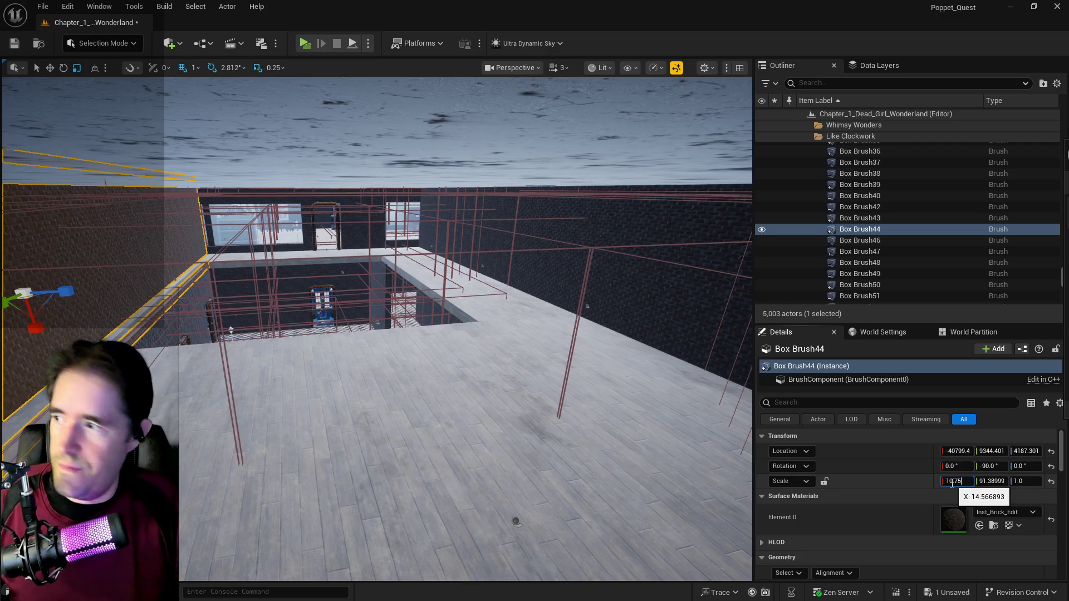
{"action": "key", "text": "Return"}
{"action": "key", "text": "f"}
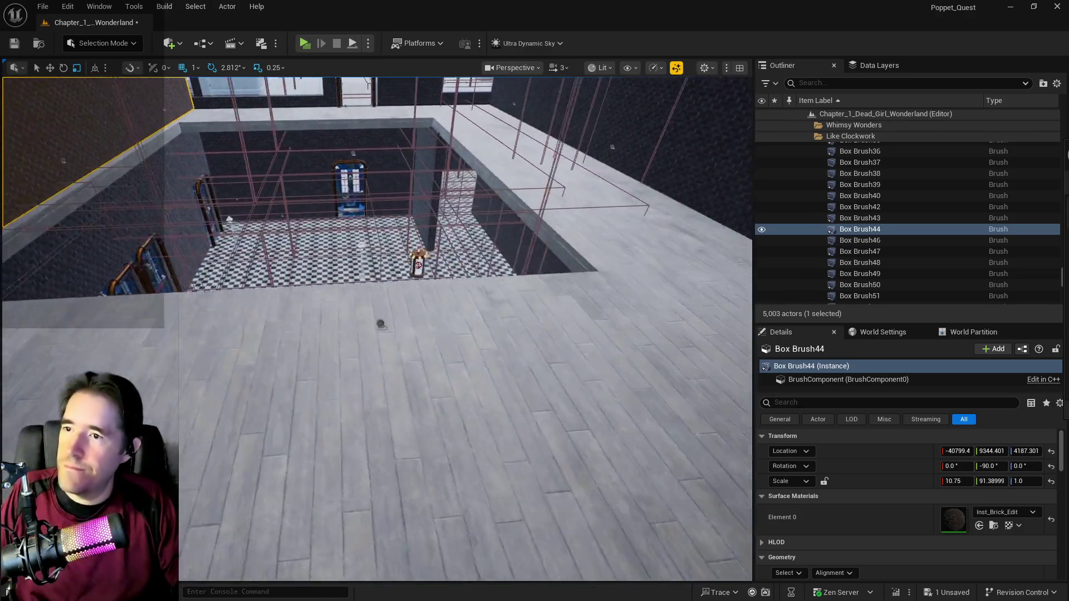
{"action": "left_click", "coordinate": [438, 237]}
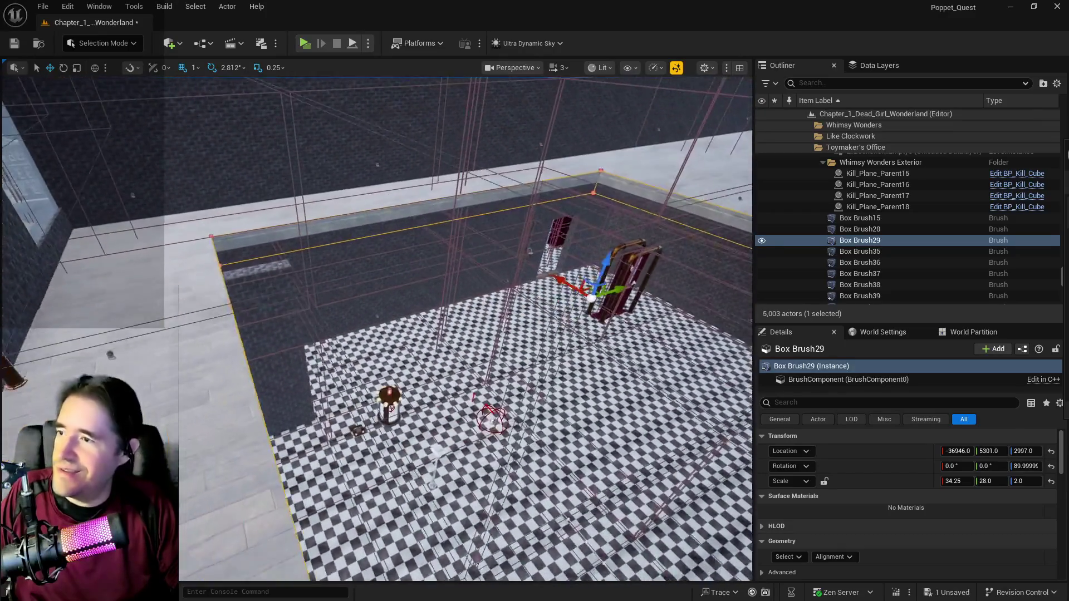
Step: Slide Box Brush29 along its Y axis
{"action": "key", "text": "f"}
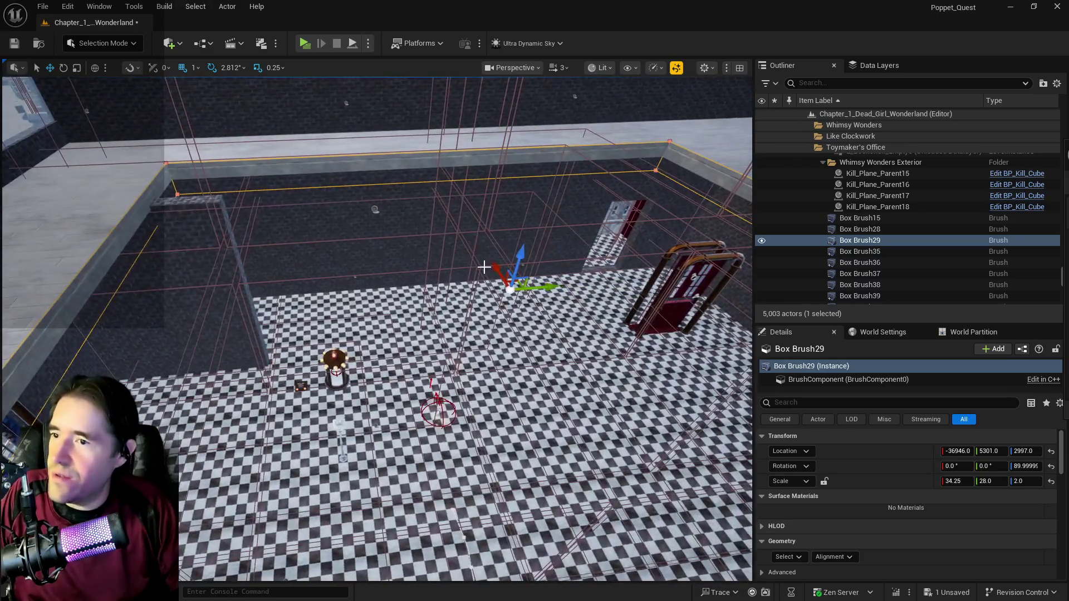
{"action": "left_click_drag", "start_coordinate": [552, 293], "coordinate": [511, 290]}
{"action": "left_click", "coordinate": [663, 300]}
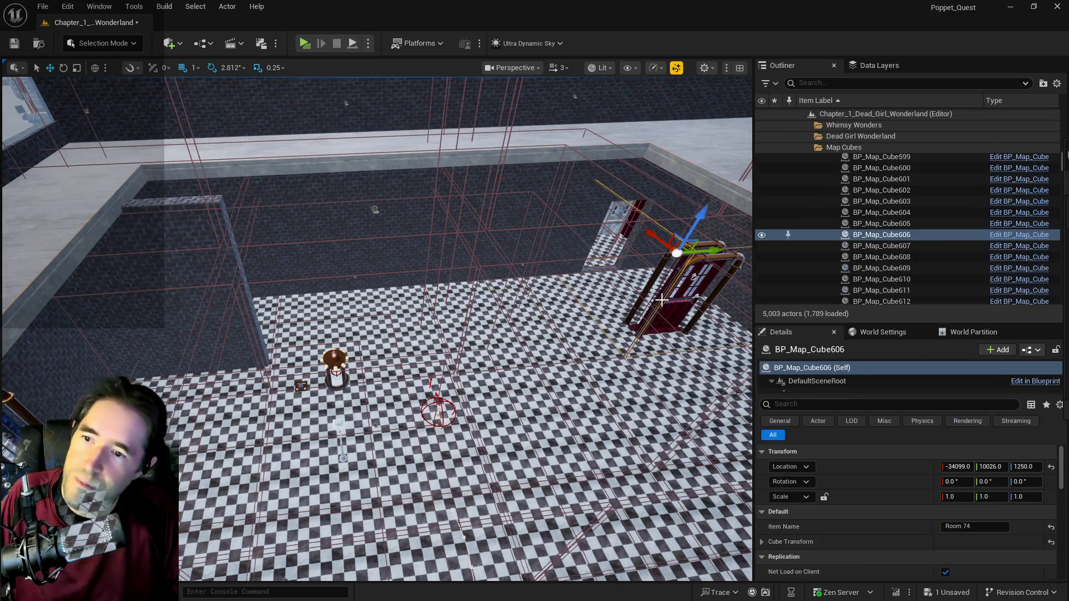
{"action": "key", "text": "f"}
{"action": "left_click_drag", "start_coordinate": [482, 264], "coordinate": [482, 264]}
Step: Undo a stray cube move, move BP_Door_102 along X to -33181.2, and save the level
{"action": "left_click_drag", "start_coordinate": [349, 251], "coordinate": [279, 246]}
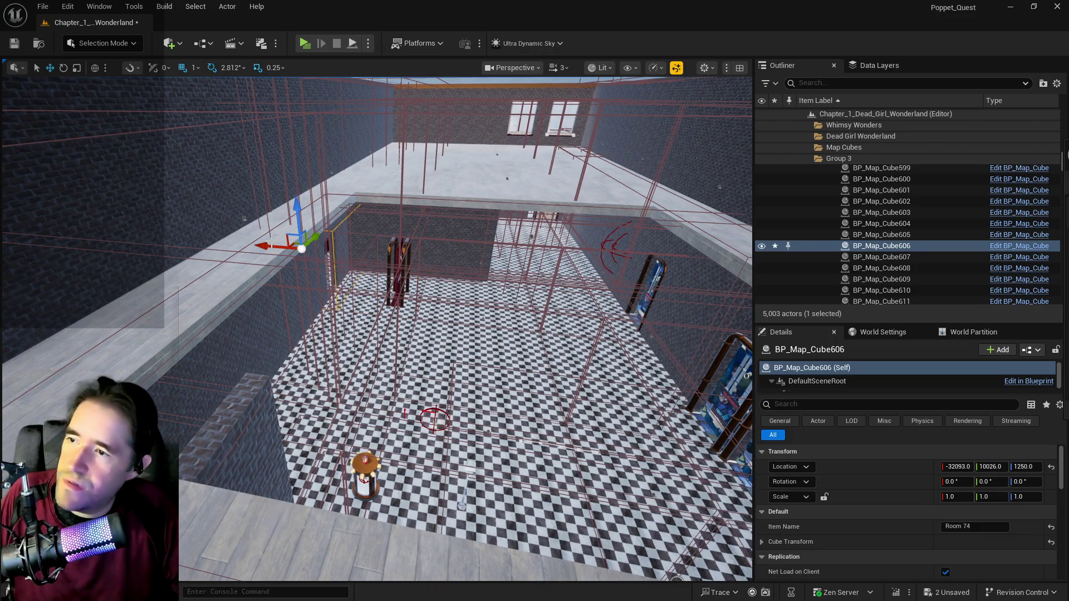
{"action": "key", "text": "ctrl+z"}
{"action": "left_click", "coordinate": [394, 285]}
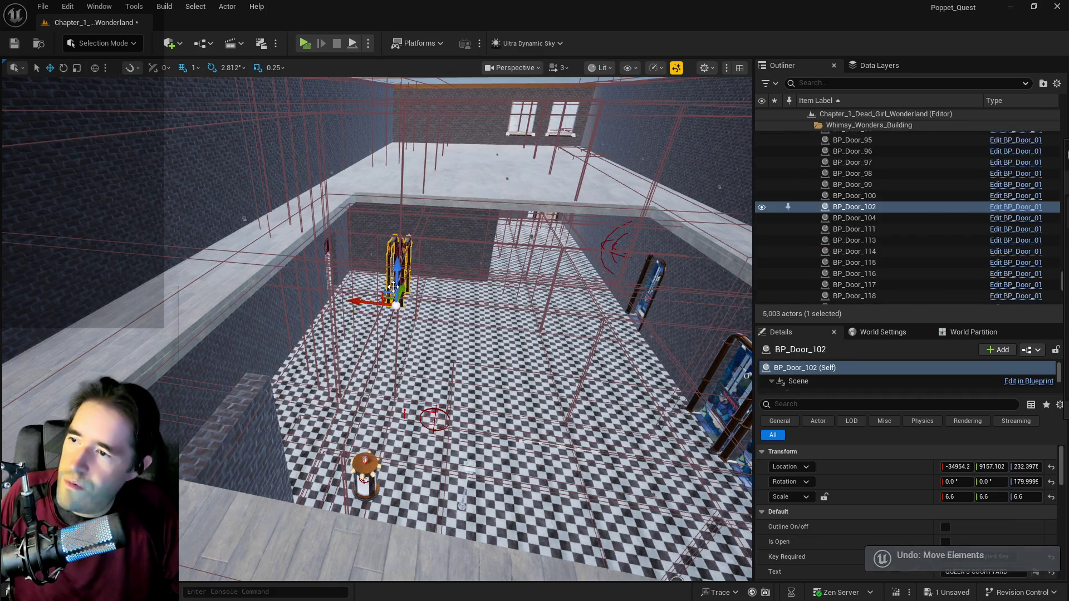
{"action": "mouse_move", "coordinate": [366, 302]}
{"action": "left_mouse_down"}
{"action": "mouse_move", "coordinate": [296, 292]}
{"action": "mouse_move", "coordinate": [398, 312]}
{"action": "left_mouse_up"}
{"action": "key", "text": "ctrl+s"}
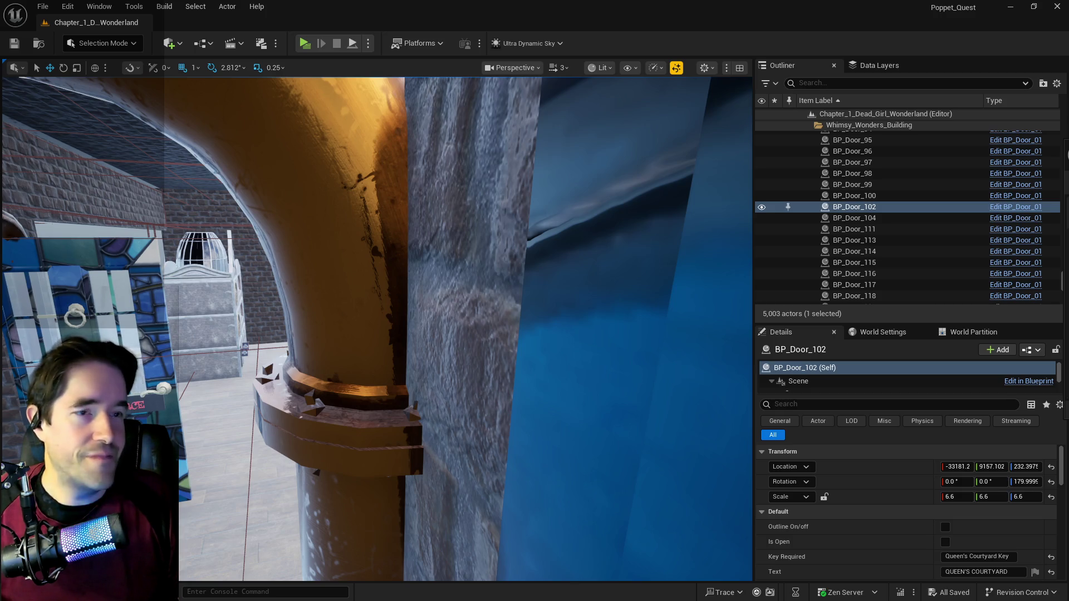
Step: Fly through the rooms to the stained-glass door panel
{"action": "key", "text": "s"}
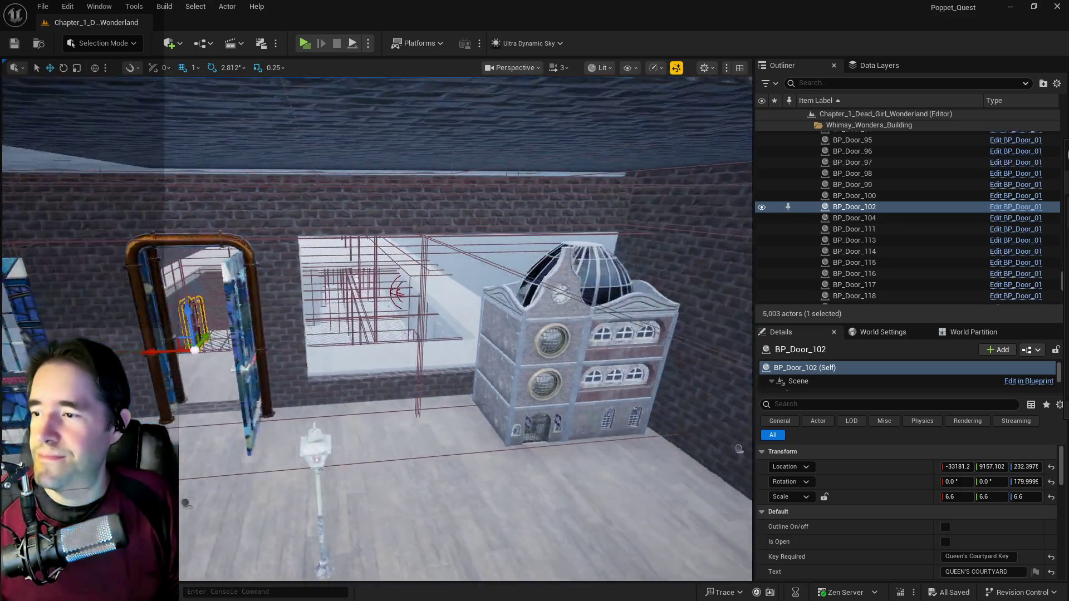
{"action": "key", "text": "w"}
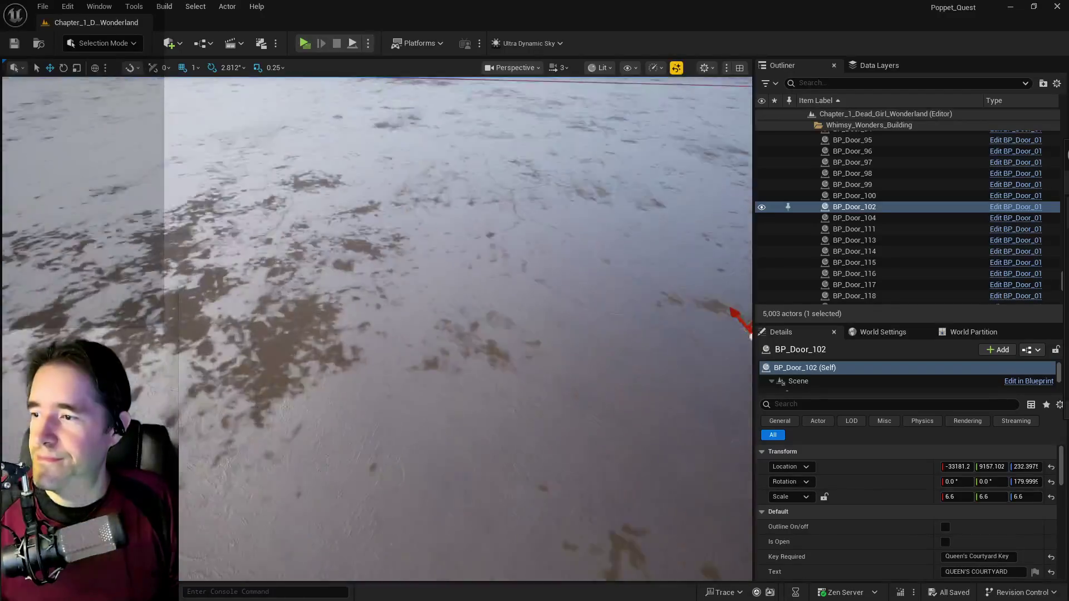
{"action": "key", "text": "s"}
{"action": "left_click", "coordinate": [334, 312]}
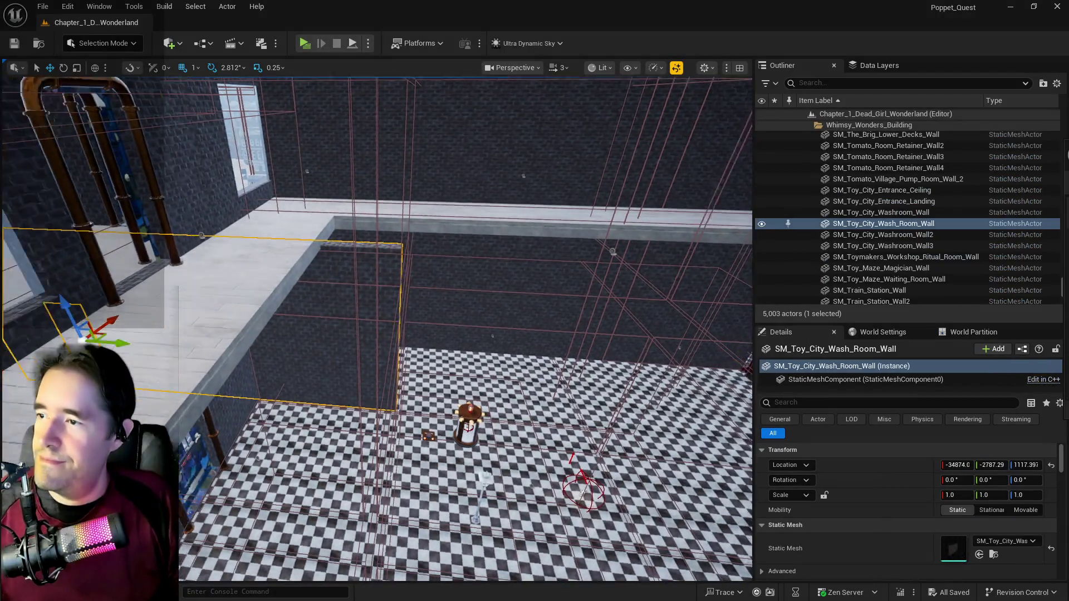
{"action": "key", "text": "w"}
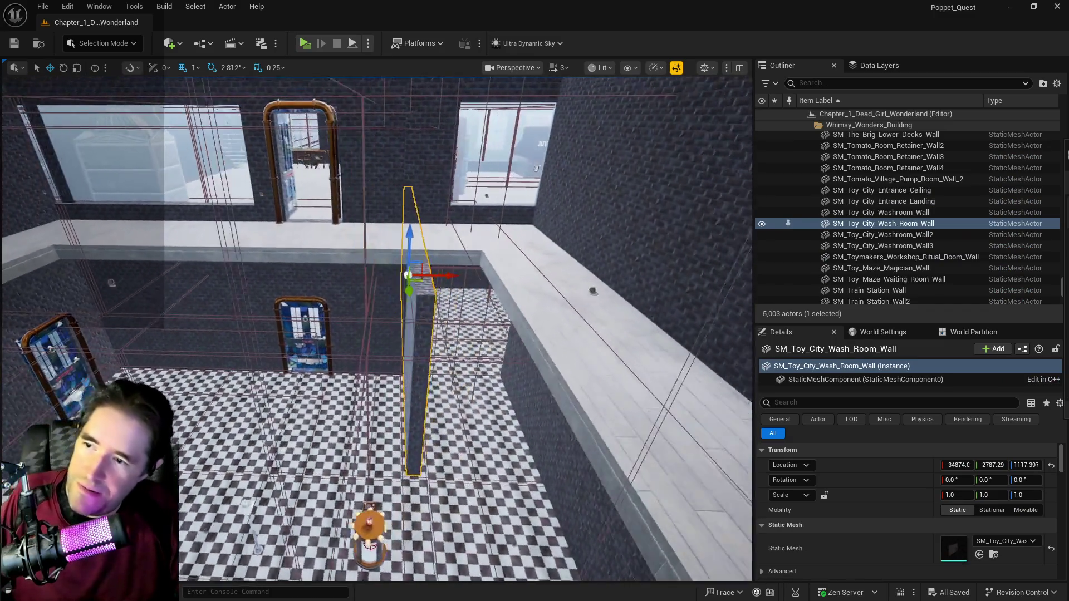
{"action": "key", "text": "s"}
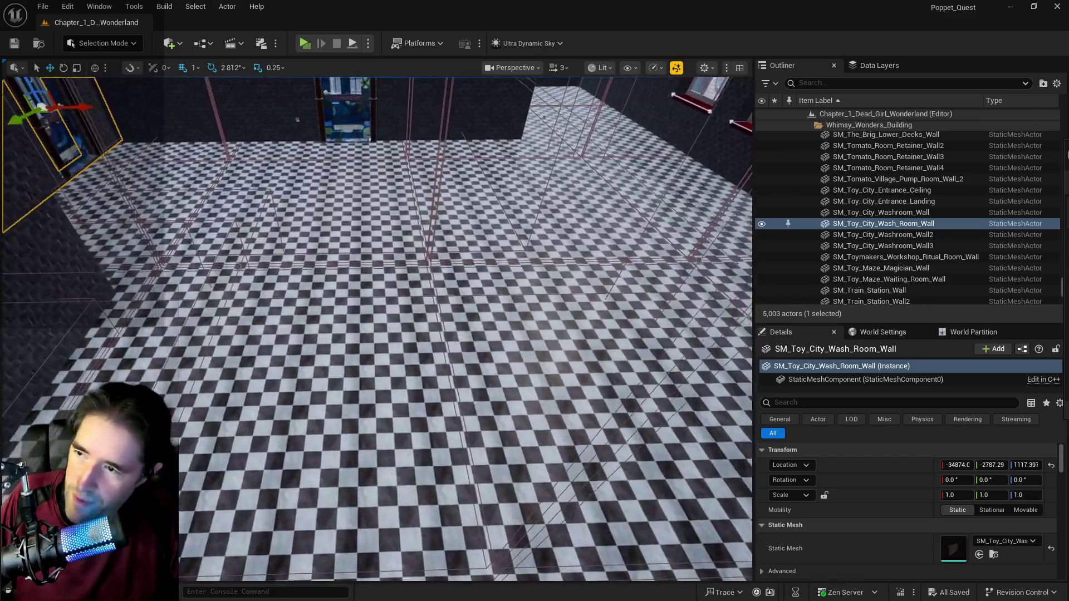
{"action": "key", "text": "s"}
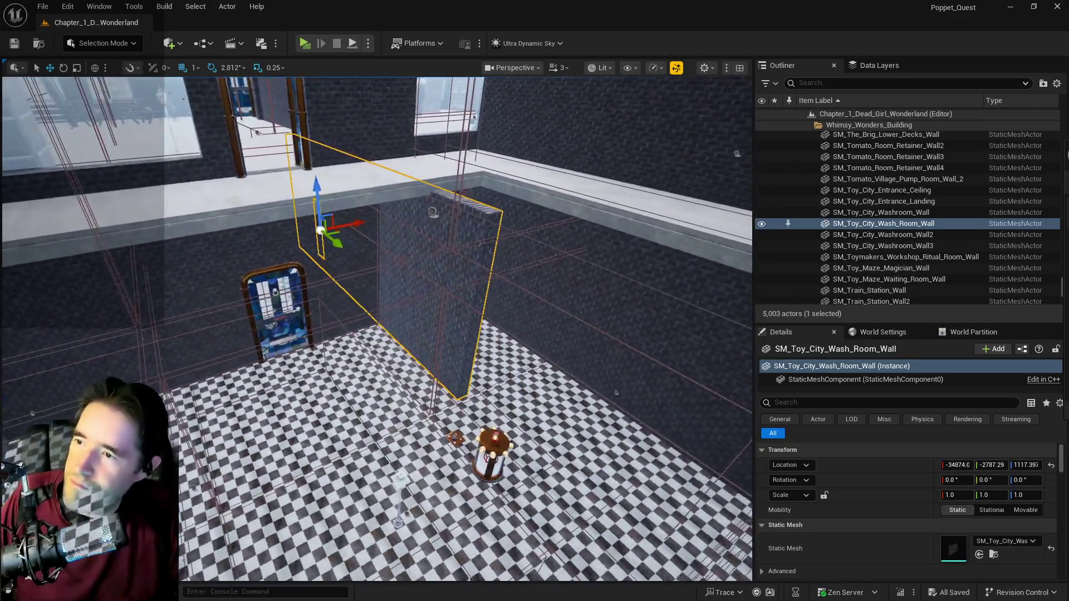
{"action": "key", "text": "w"}
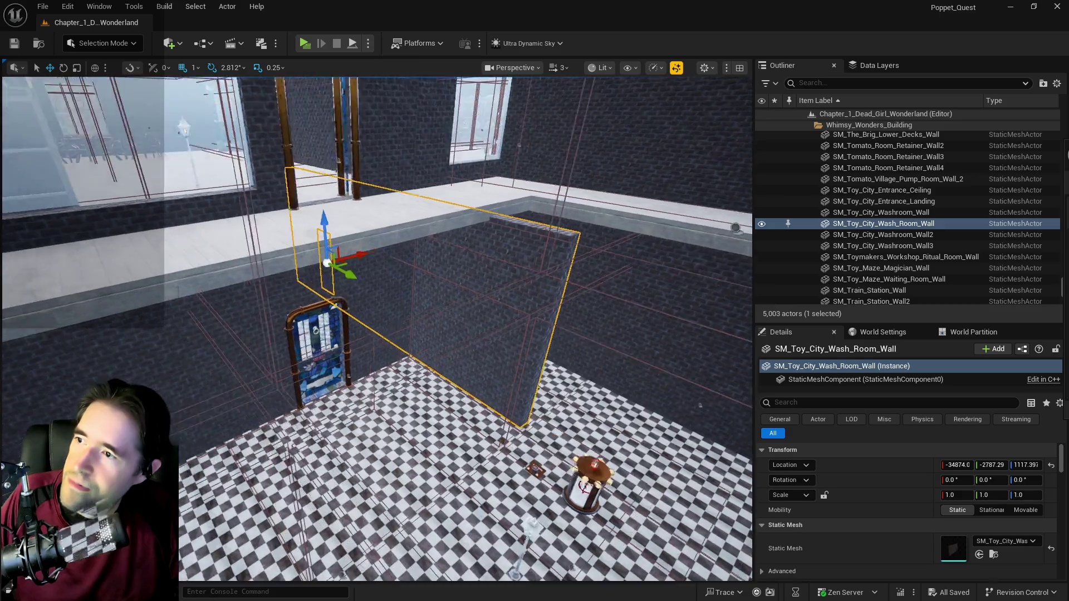
{"action": "key", "text": "w"}
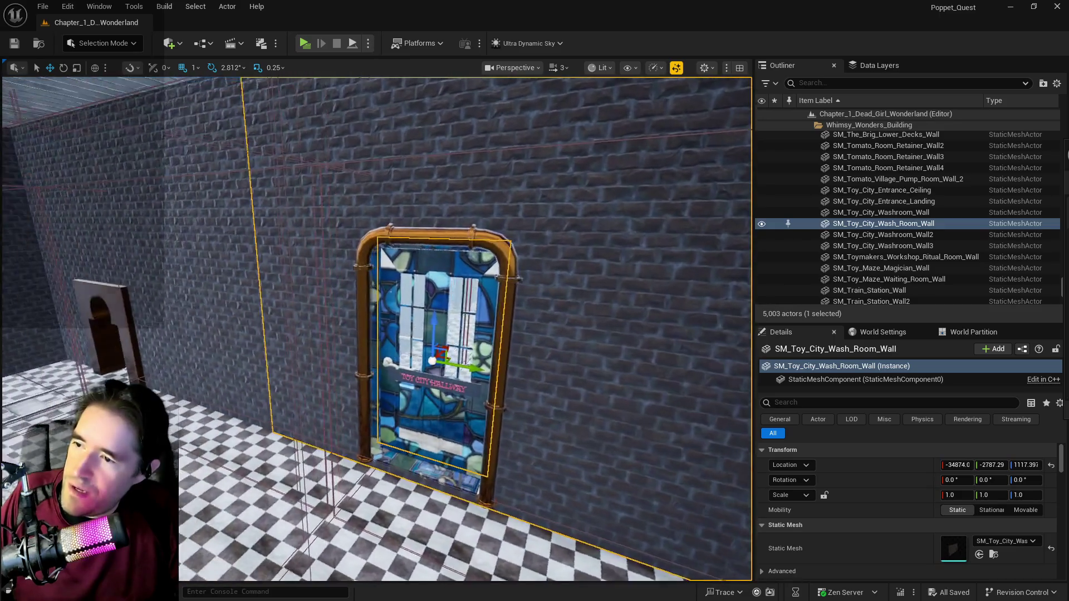
{"action": "key", "text": "Escape"}
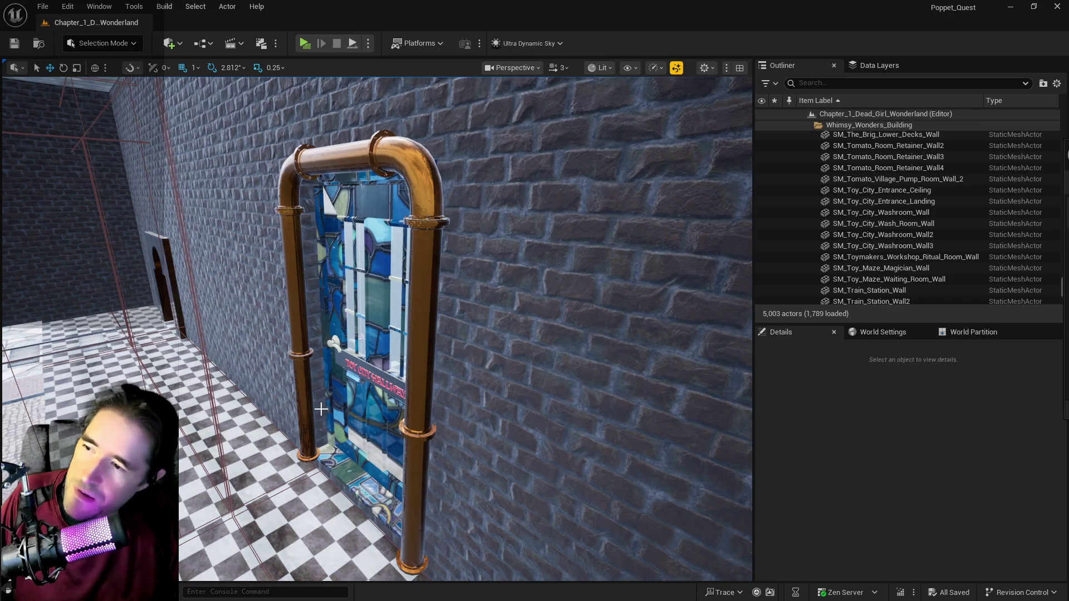
Step: Delete the stained-glass wash room wall along with door BP_Door_95
{"action": "left_click", "coordinate": [321, 409]}
{"action": "key", "text": "s"}
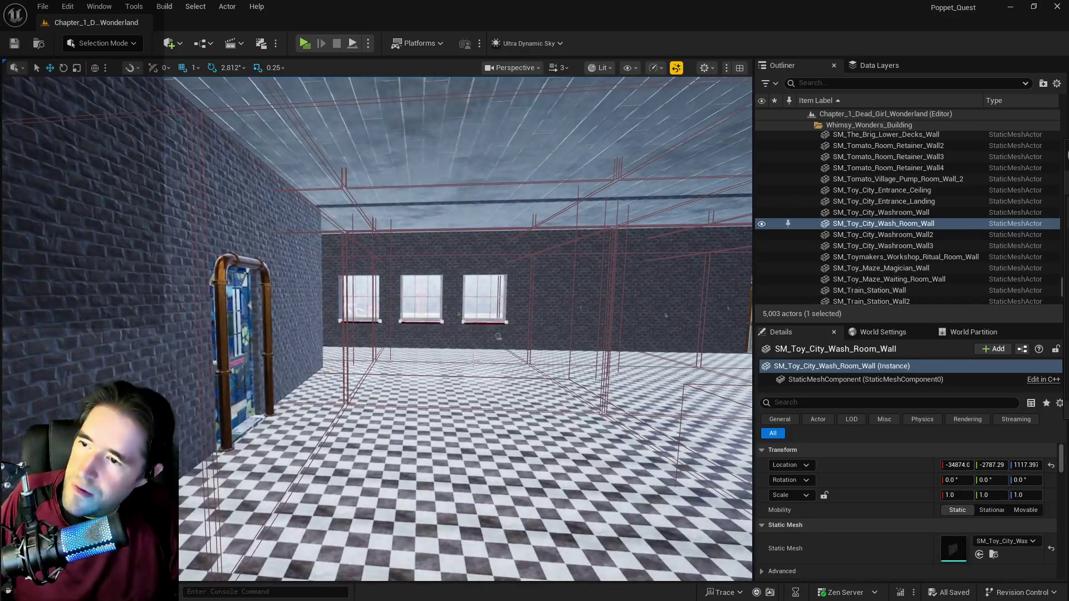
{"action": "key", "text": "w"}
{"action": "key", "text": "s"}
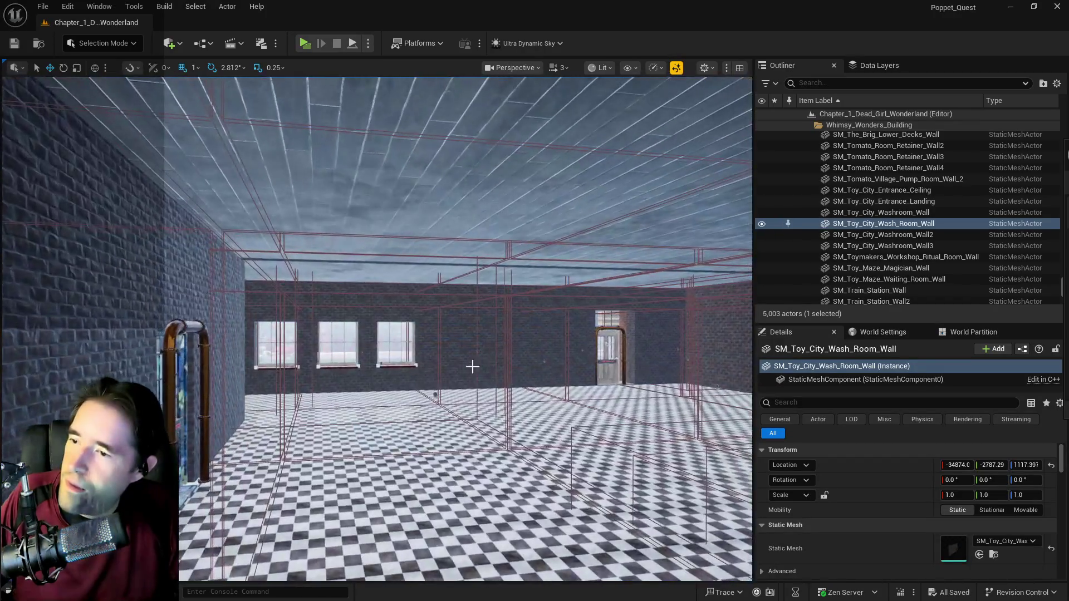
{"action": "left_click", "coordinate": [435, 392]}
{"action": "key", "text": "w"}
{"action": "key", "text": "a"}
{"action": "key", "text": "s"}
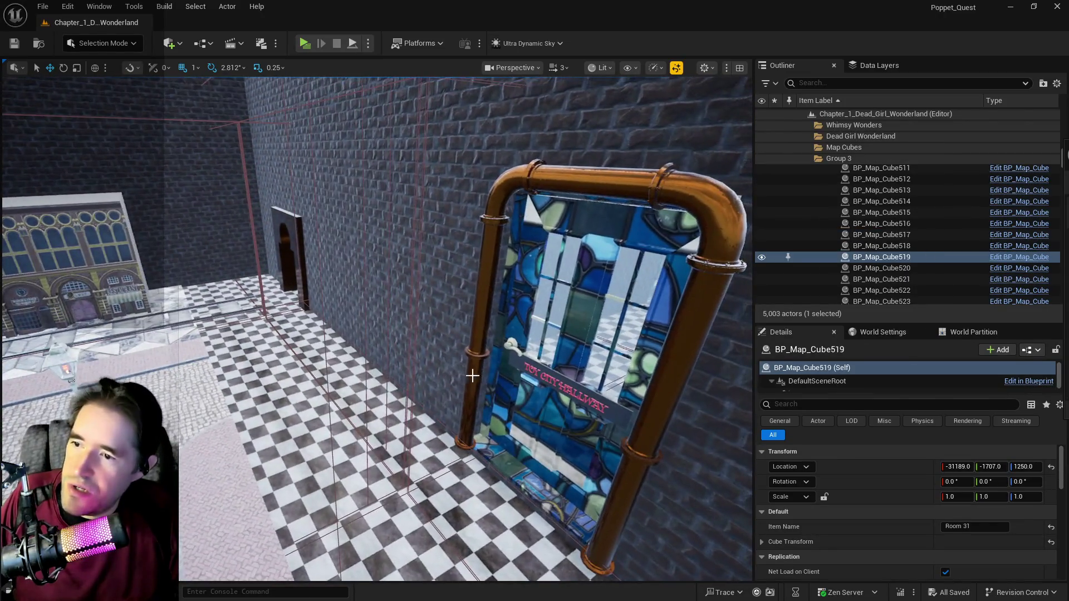
{"action": "left_click", "coordinate": [487, 381]}
{"action": "left_click", "coordinate": [468, 362], "text": "ctrl"}
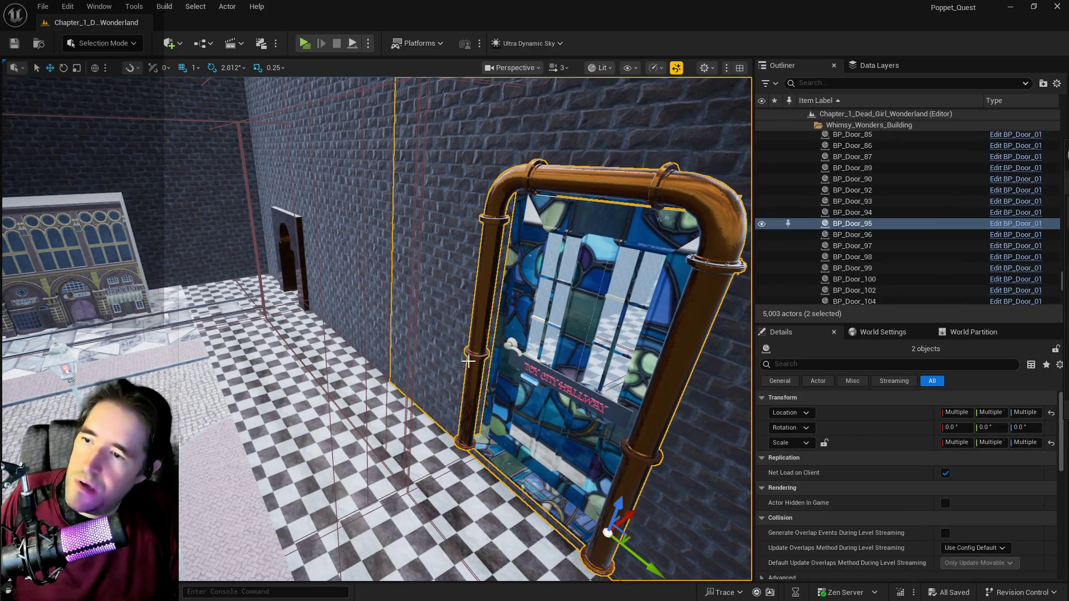
{"action": "key", "text": "Delete"}
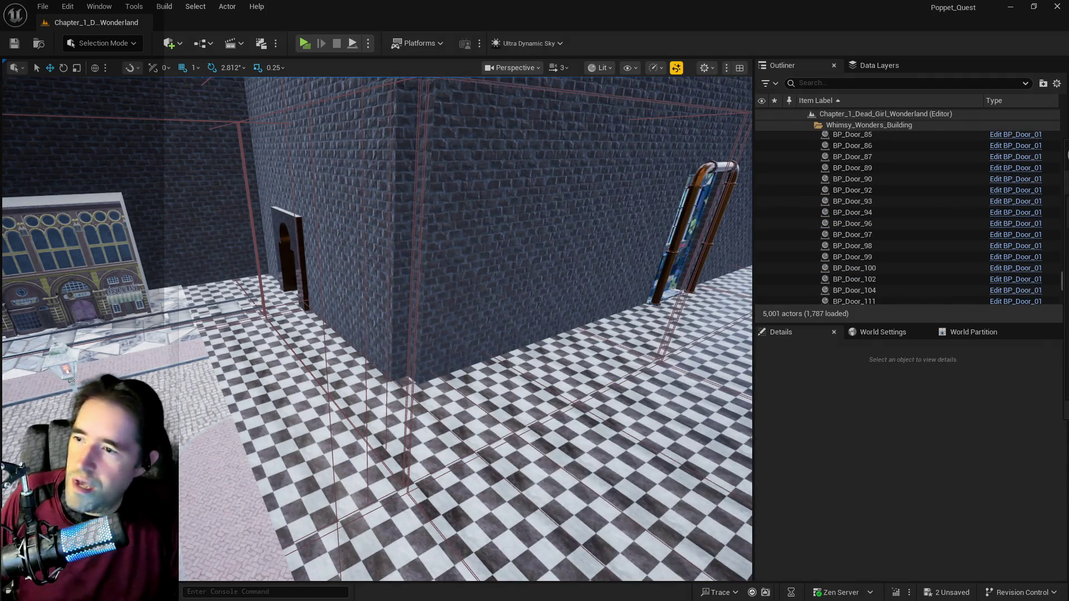
Step: Delete SM_Train_Station_Wall2 and its leftover doorway piece
{"action": "left_click", "coordinate": [334, 267]}
{"action": "left_click_drag", "start_coordinate": [363, 329], "coordinate": [364, 289]}
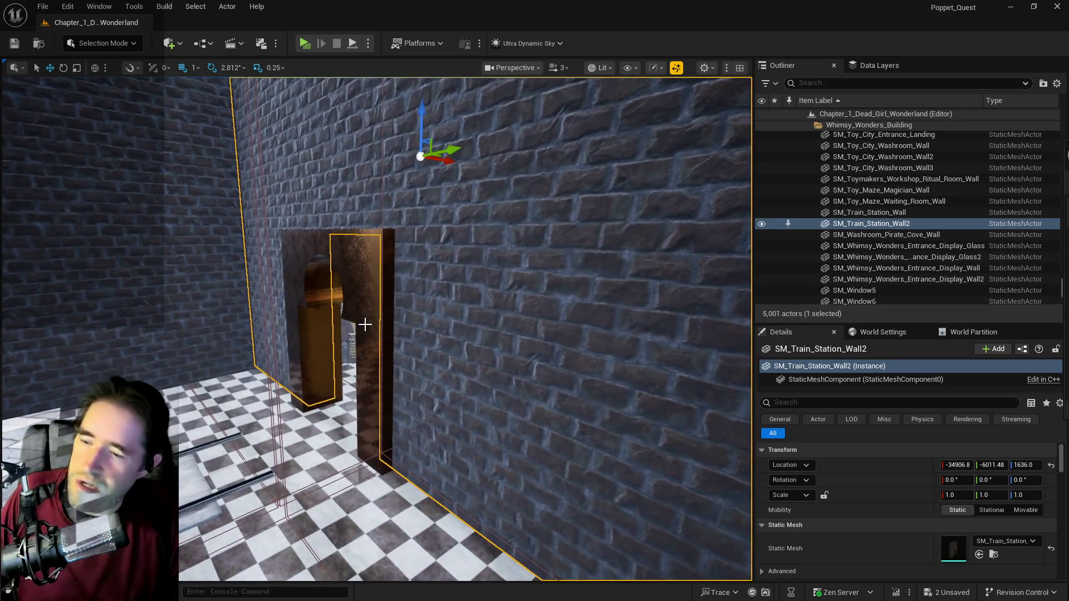
{"action": "key", "text": "Delete"}
{"action": "left_click", "coordinate": [372, 334]}
{"action": "key", "text": "Delete"}
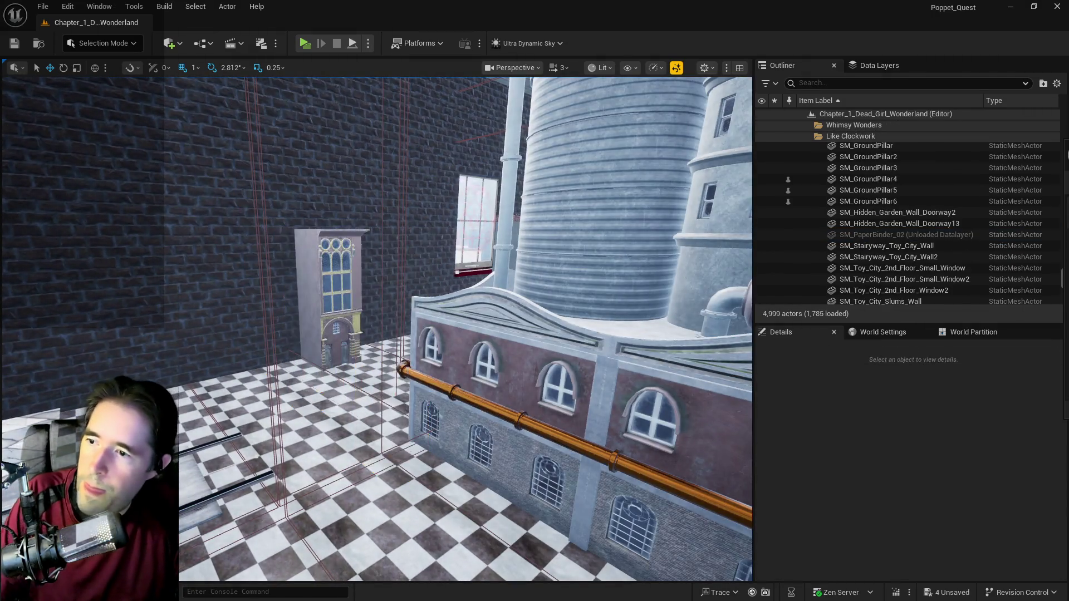
{"action": "left_click_drag", "start_coordinate": [372, 334], "coordinate": [371, 312]}
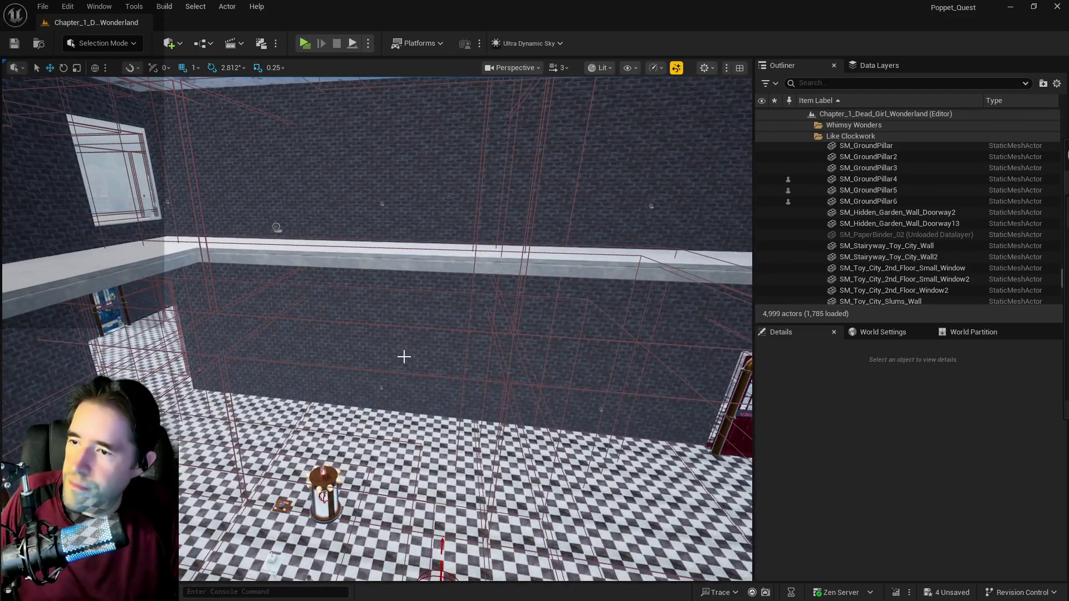
{"action": "left_click", "coordinate": [404, 356]}
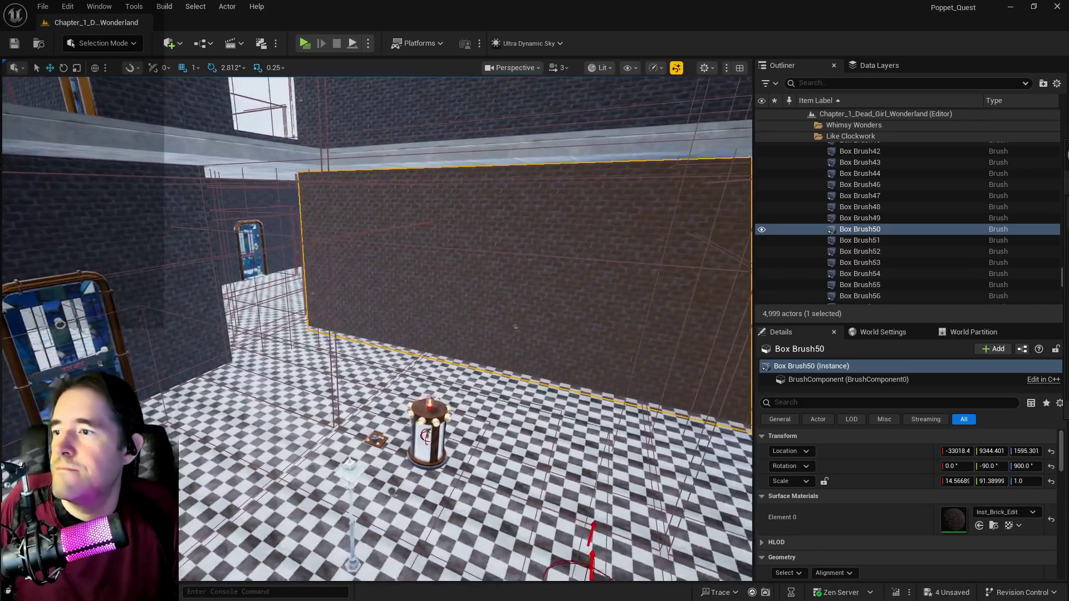
Step: Slide Box Brush50 along Y toward the washroom stalls
{"action": "key", "text": "f"}
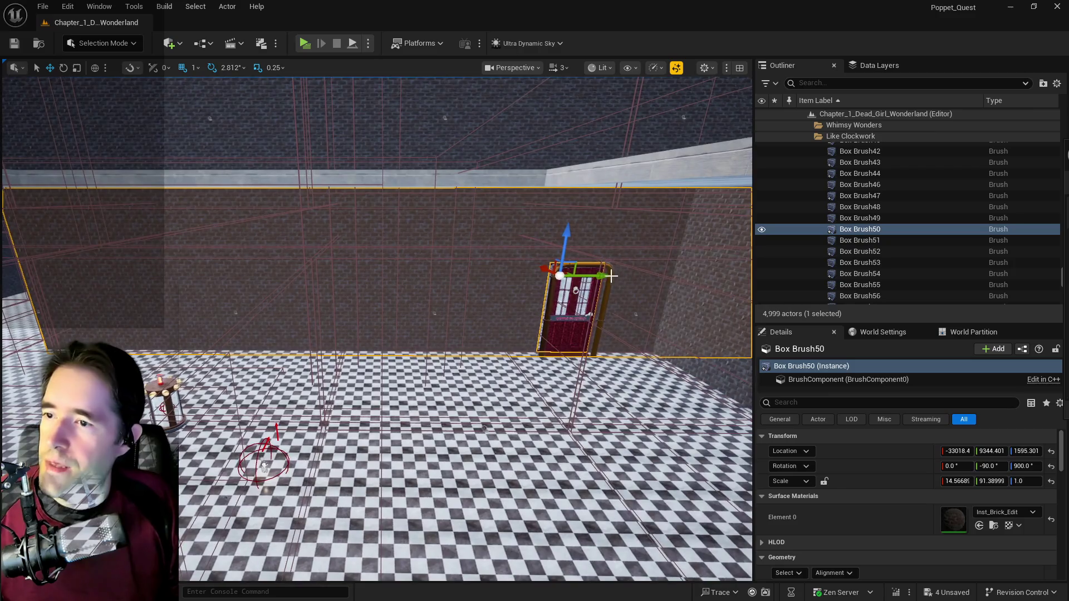
{"action": "left_click_drag", "start_coordinate": [611, 275], "coordinate": [340, 276]}
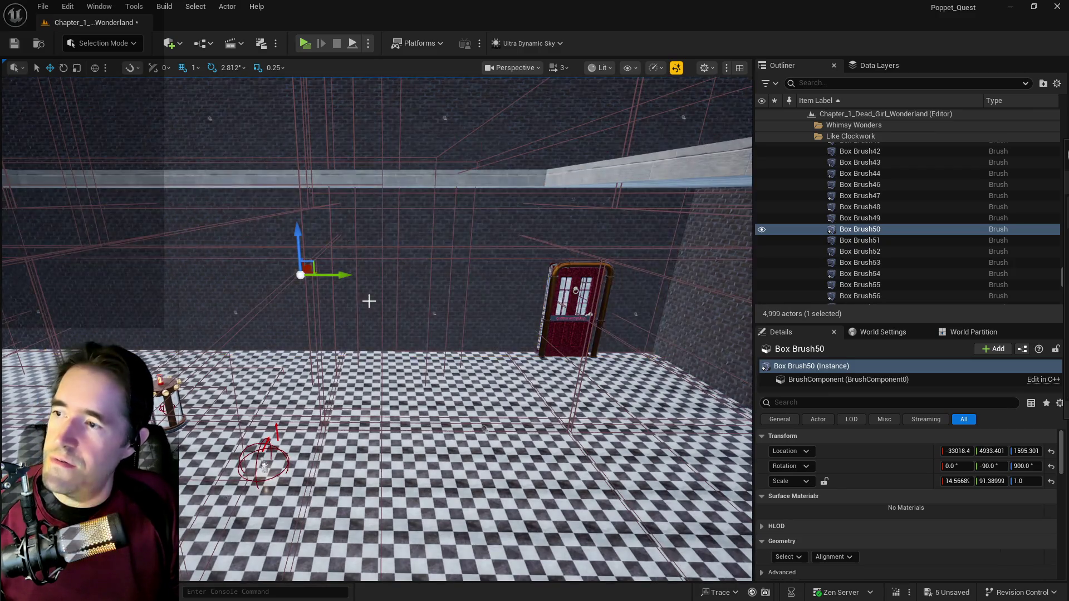
{"action": "key", "text": "f"}
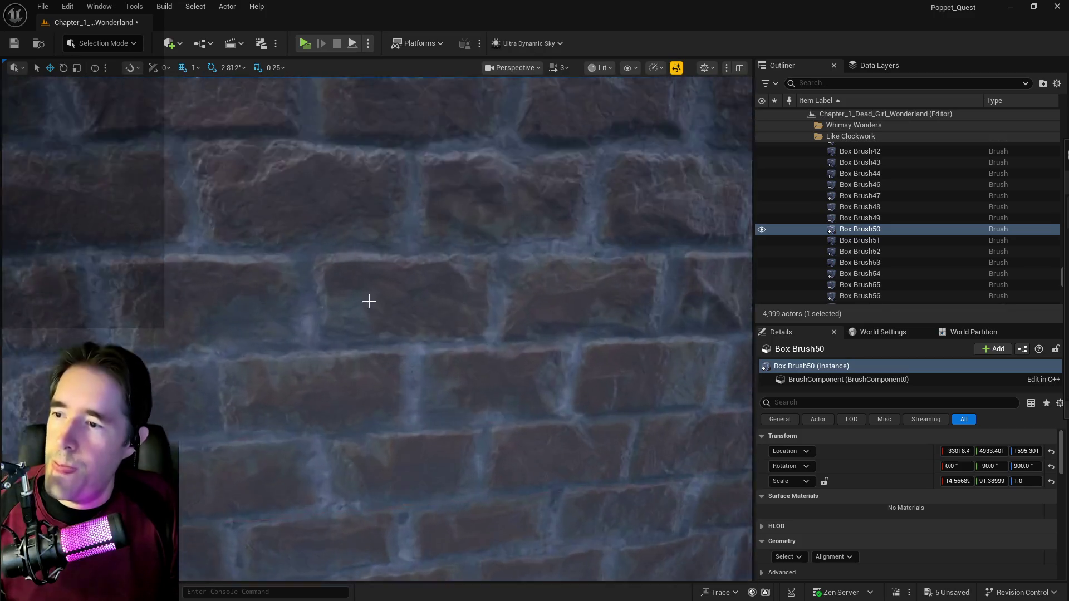
{"action": "scroll", "coordinate": [279, 295], "scroll_direction": "down", "scroll_amount": 5}
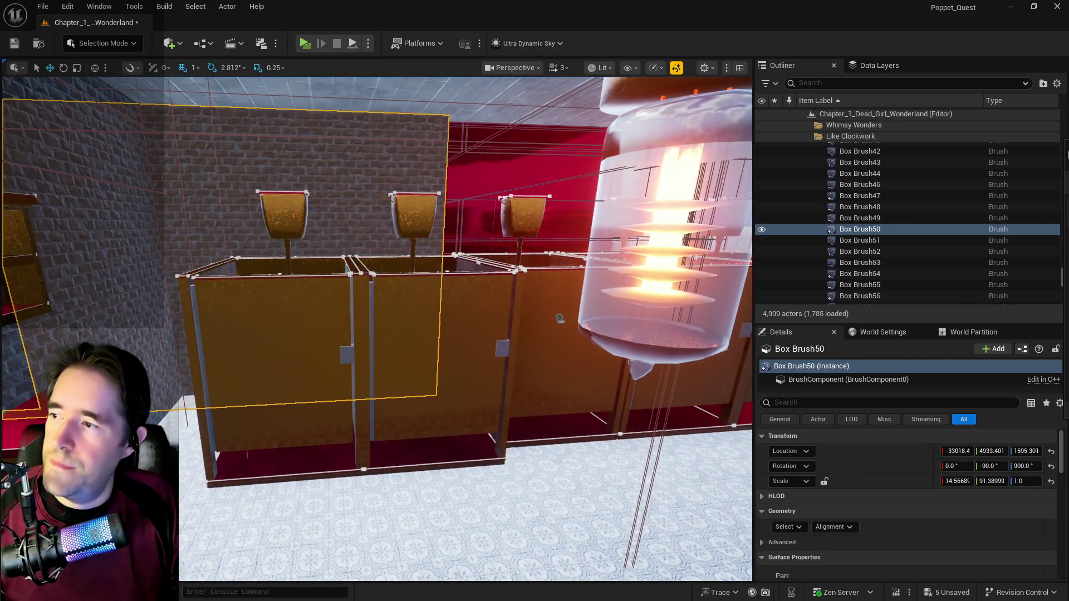
{"action": "key", "text": "f"}
{"action": "scroll", "coordinate": [253, 227], "scroll_direction": "down", "scroll_amount": 5}
{"action": "left_click_drag", "start_coordinate": [272, 385], "coordinate": [233, 379]}
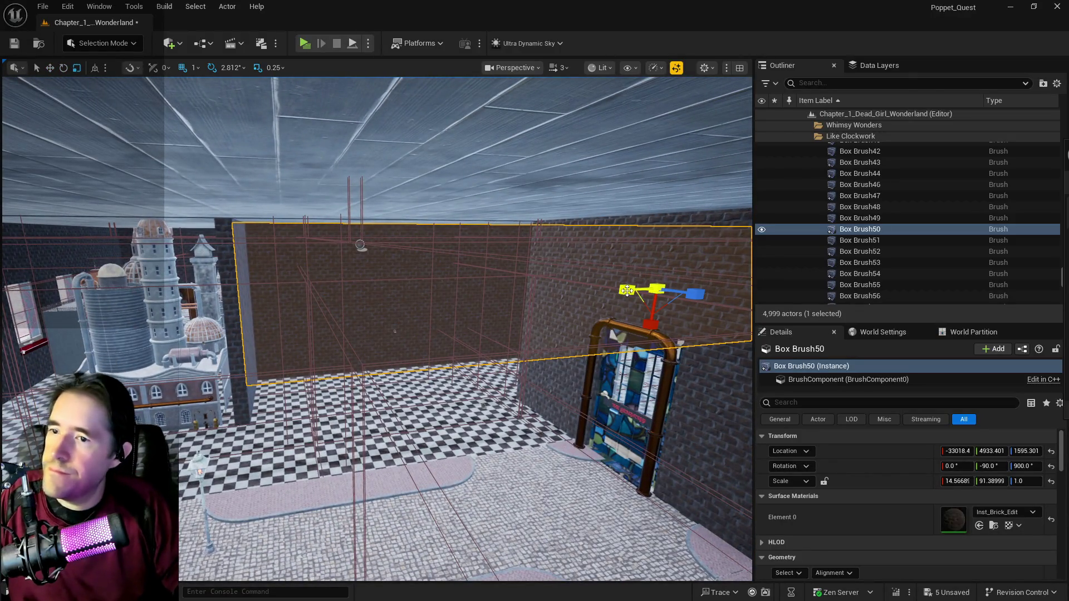
Step: Stretch Box Brush50 lengthwise along Y with the scale gizmo
{"action": "left_click_drag", "start_coordinate": [627, 290], "coordinate": [637, 290]}
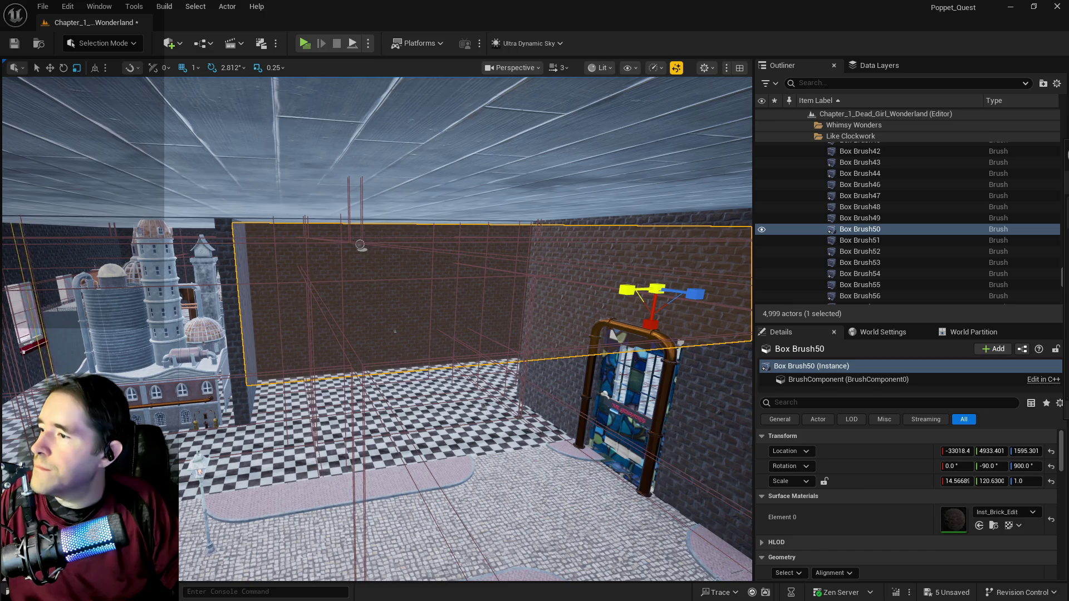
{"action": "key", "text": "w"}
{"action": "mouse_move", "coordinate": [377, 329]}
{"action": "left_mouse_down"}
{"action": "mouse_move", "coordinate": [362, 240]}
{"action": "mouse_move", "coordinate": [362, 301]}
{"action": "mouse_move", "coordinate": [351, 306]}
{"action": "mouse_move", "coordinate": [193, 323]}
{"action": "left_mouse_up"}
Step: Set Box Brush50's Y location to 5111 and nudge its Y scale up slightly
{"action": "key", "text": "w"}
{"action": "left_click", "coordinate": [985, 452]}
{"action": "type", "text": "5059"}
{"action": "key", "text": "Return"}
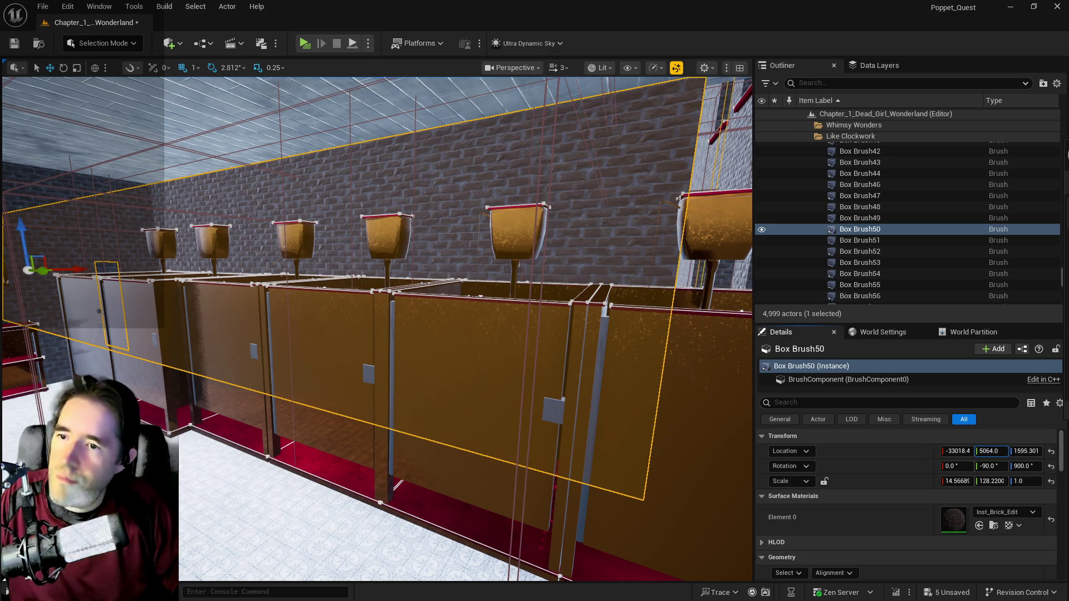
{"action": "type", "text": "5111"}
{"action": "key", "text": "Return"}
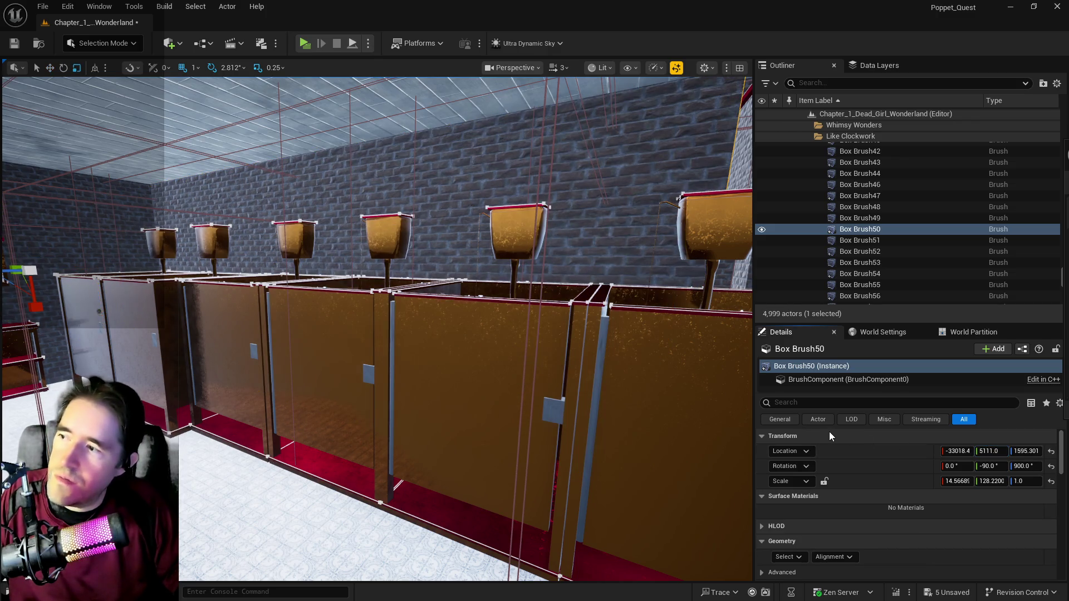
{"action": "mouse_move", "coordinate": [986, 482]}
{"action": "left_mouse_down"}
{"action": "mouse_move", "coordinate": [1000, 482]}
{"action": "mouse_move", "coordinate": [976, 479]}
{"action": "mouse_move", "coordinate": [992, 451]}
{"action": "left_mouse_up"}
{"action": "key", "text": "f"}
Step: Raise the viewport camera speed to 16 and fly around to inspect the wall
{"action": "left_click_drag", "start_coordinate": [377, 329], "coordinate": [334, 301]}
{"action": "key", "text": "f"}
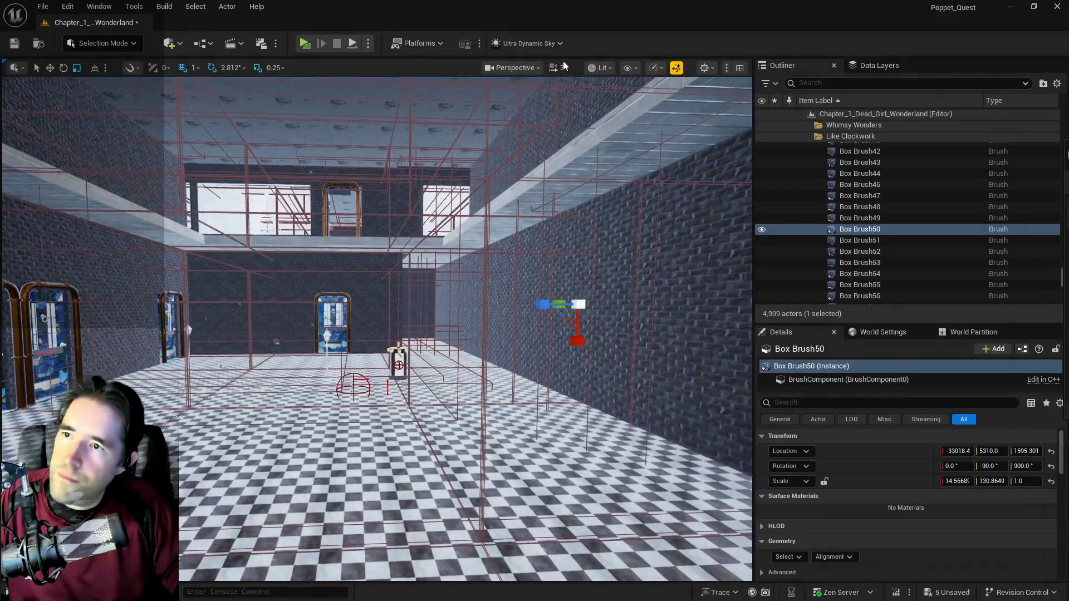
{"action": "left_click", "coordinate": [559, 67]}
{"action": "left_click_drag", "start_coordinate": [543, 105], "coordinate": [559, 105]}
{"action": "left_click_drag", "start_coordinate": [501, 250], "coordinate": [518, 195]}
{"action": "left_click_drag", "start_coordinate": [148, 271], "coordinate": [128, 278]}
{"action": "left_click", "coordinate": [990, 482]}
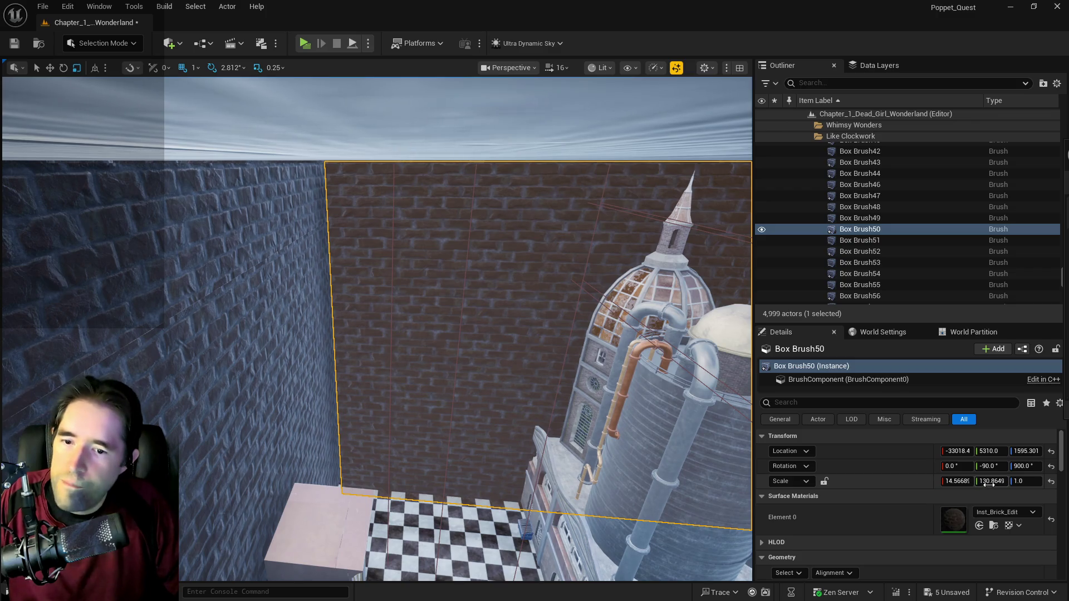
Step: Enter 132 as Box Brush50's Y scale and fly in to inspect the widened wall
{"action": "type", "text": "132.0"}
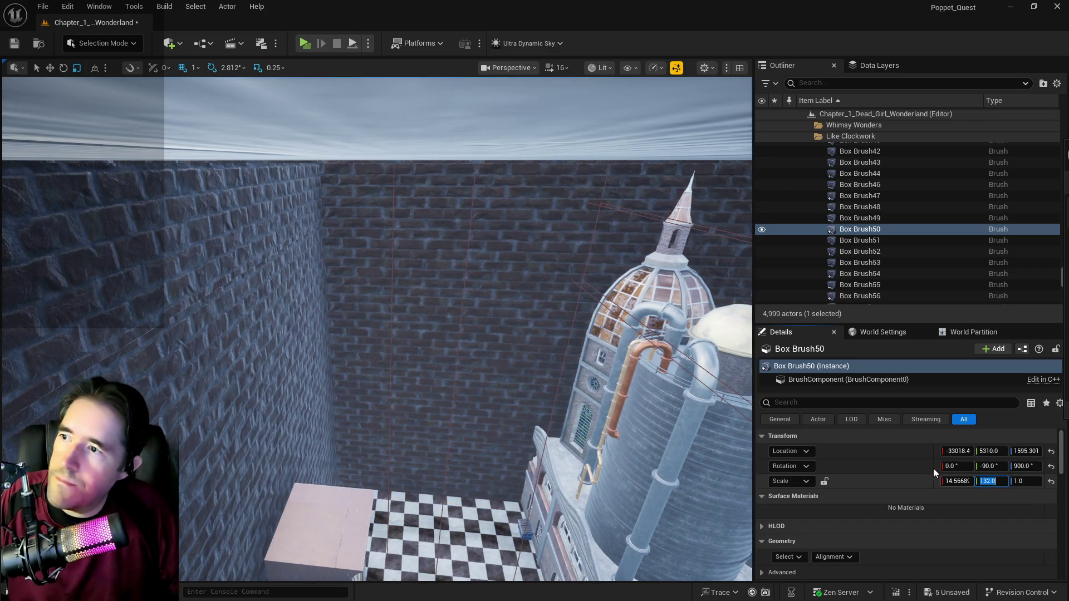
{"action": "key", "text": "Return"}
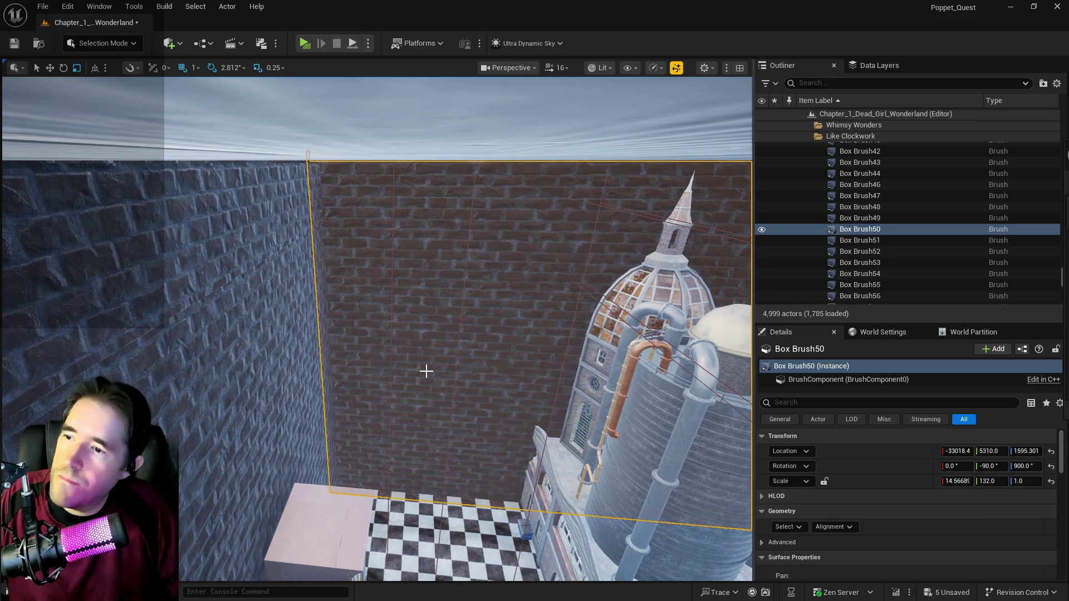
{"action": "mouse_move", "coordinate": [426, 370]}
{"action": "left_mouse_down"}
{"action": "mouse_move", "coordinate": [415, 373]}
{"action": "mouse_move", "coordinate": [414, 354]}
{"action": "mouse_move", "coordinate": [403, 354]}
{"action": "mouse_move", "coordinate": [426, 371]}
{"action": "left_mouse_up"}
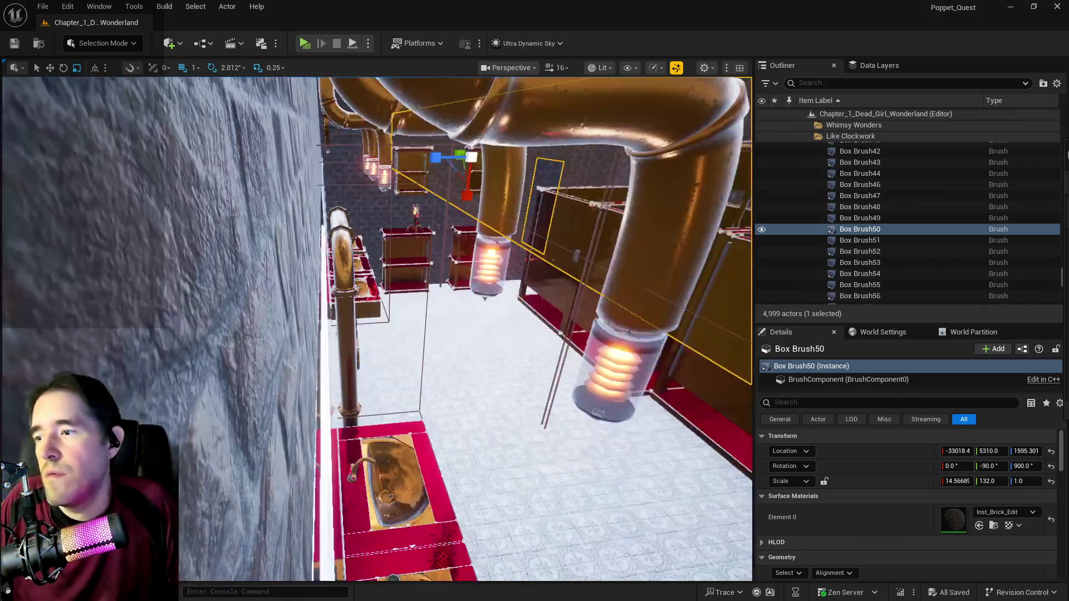
{"action": "mouse_move", "coordinate": [426, 371]}
{"action": "left_mouse_down"}
{"action": "mouse_move", "coordinate": [404, 365]}
{"action": "mouse_move", "coordinate": [404, 376]}
{"action": "left_mouse_up"}
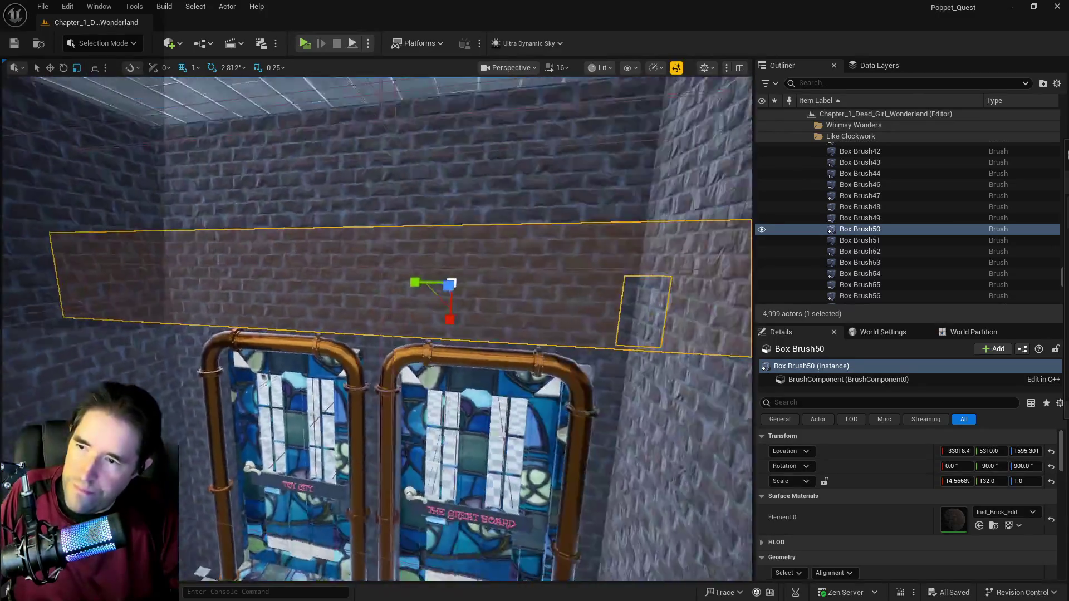
{"action": "scroll", "coordinate": [272, 281], "scroll_direction": "down", "scroll_amount": 3}
{"action": "scroll", "coordinate": [377, 328], "scroll_direction": "up", "scroll_amount": 5}
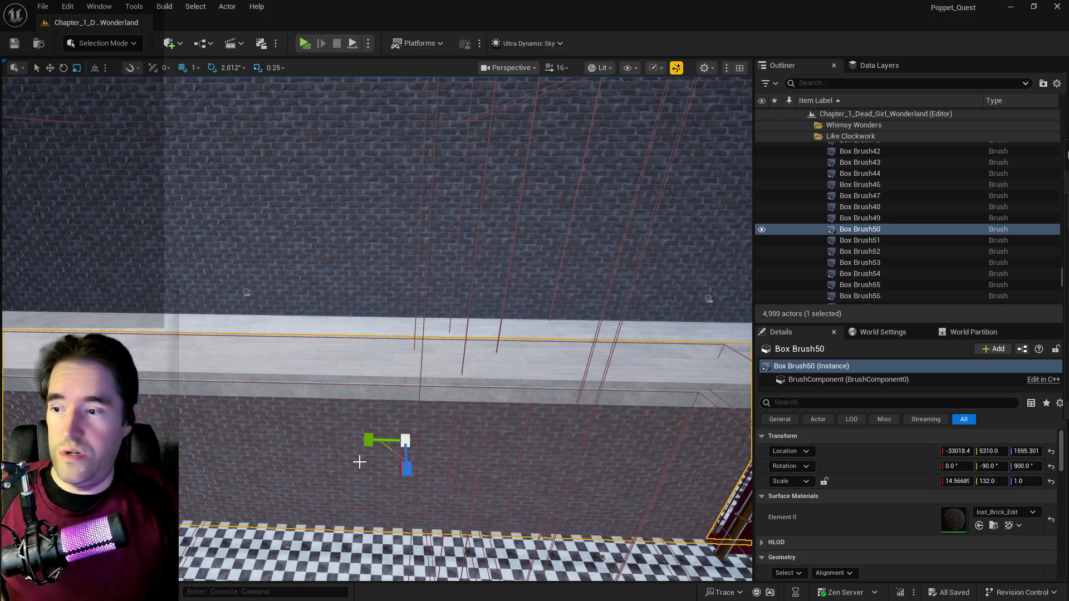
{"action": "left_click", "coordinate": [389, 356]}
{"action": "key", "text": "f"}
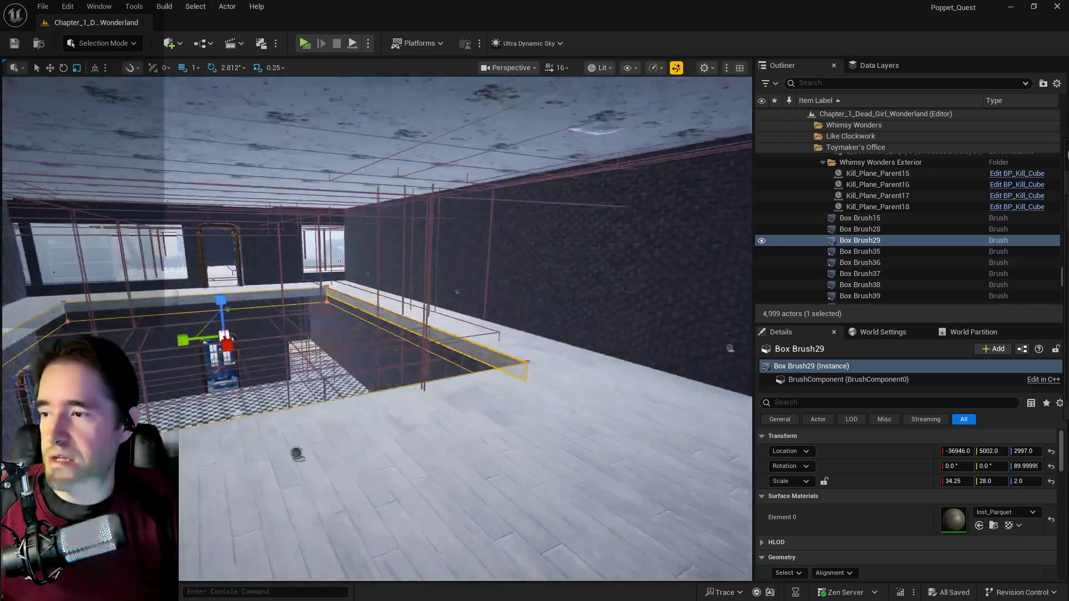
Step: Drag parquet floor brush Box Brush29 along Y from 5002 to about 6257
{"action": "scroll", "coordinate": [376, 329], "scroll_direction": "up", "scroll_amount": 4}
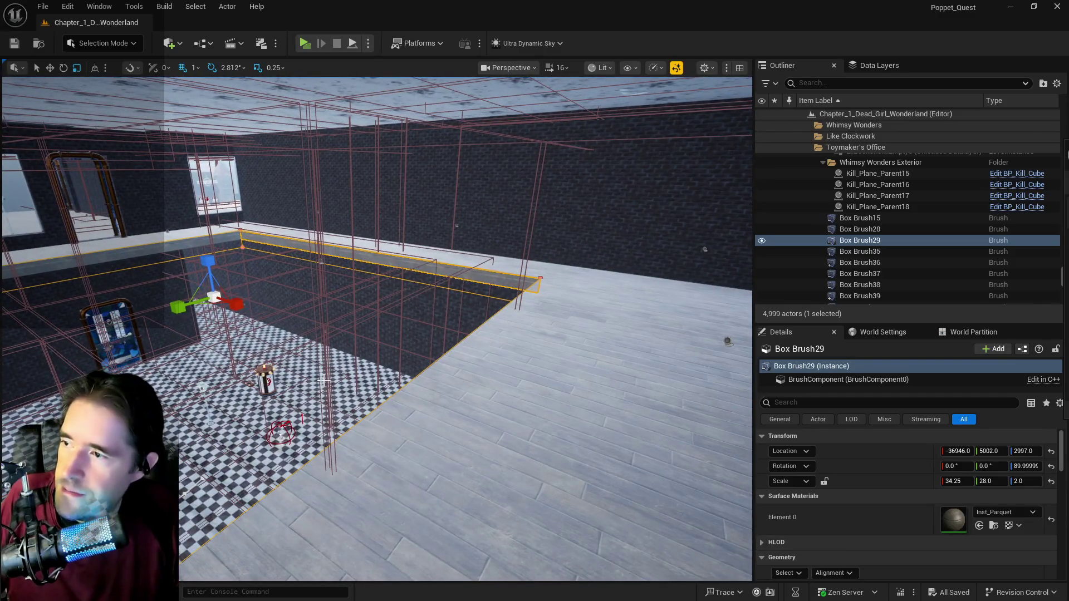
{"action": "left_click_drag", "start_coordinate": [243, 302], "coordinate": [254, 314]}
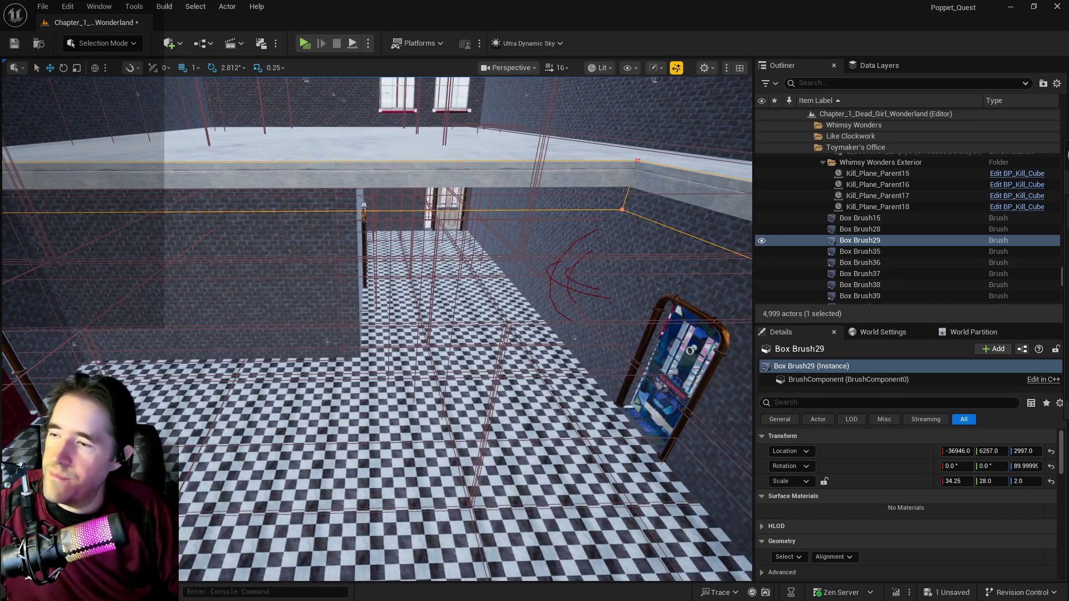
{"action": "left_click", "coordinate": [284, 291]}
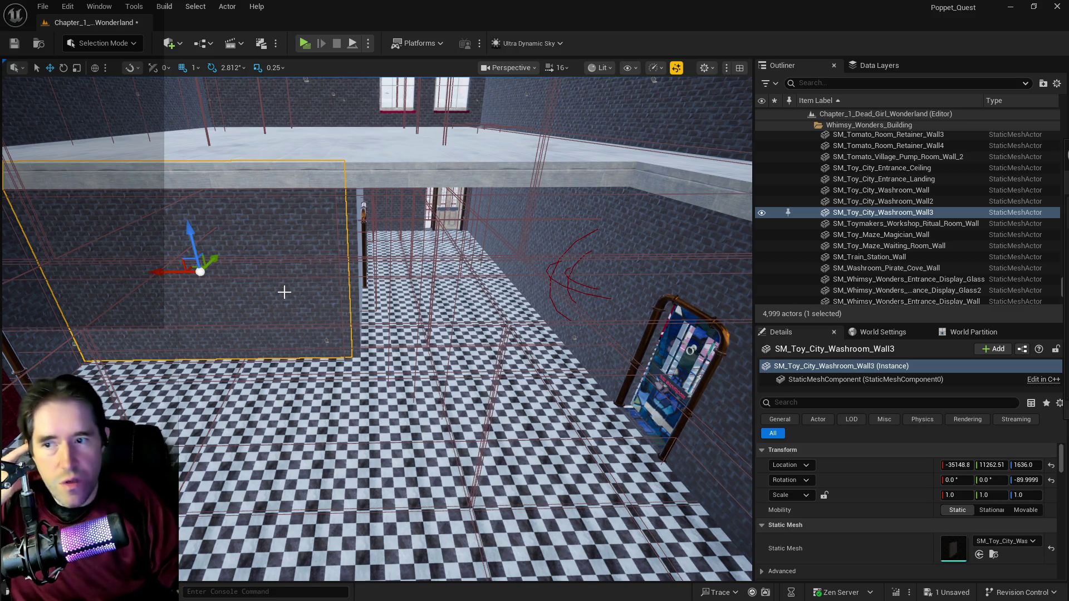
{"action": "left_click_drag", "start_coordinate": [346, 334], "coordinate": [382, 352]}
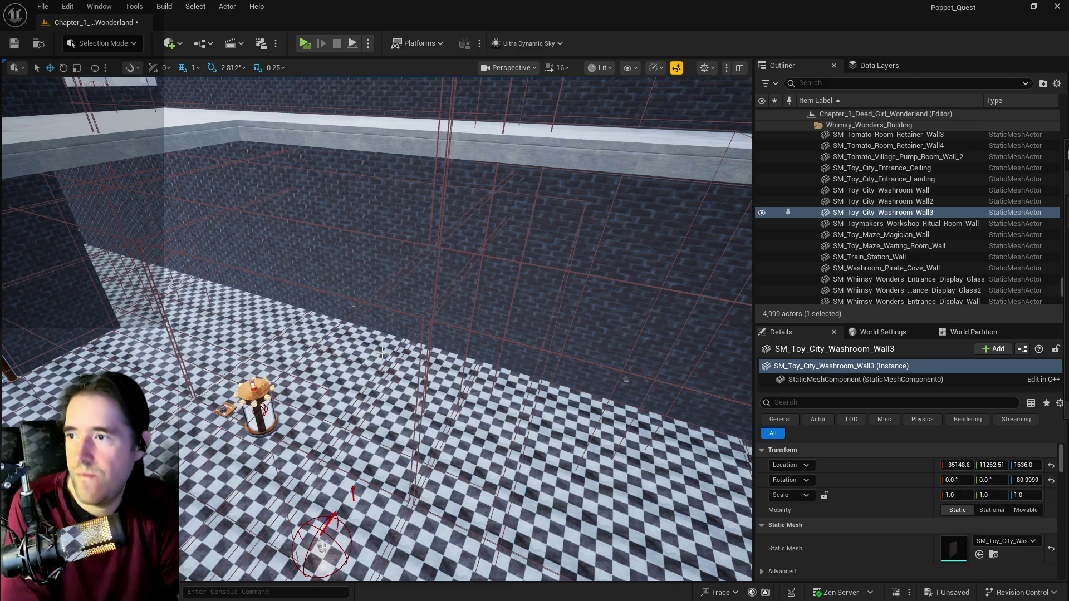
{"action": "left_click_drag", "start_coordinate": [383, 352], "coordinate": [385, 373]}
{"action": "left_click", "coordinate": [486, 334]}
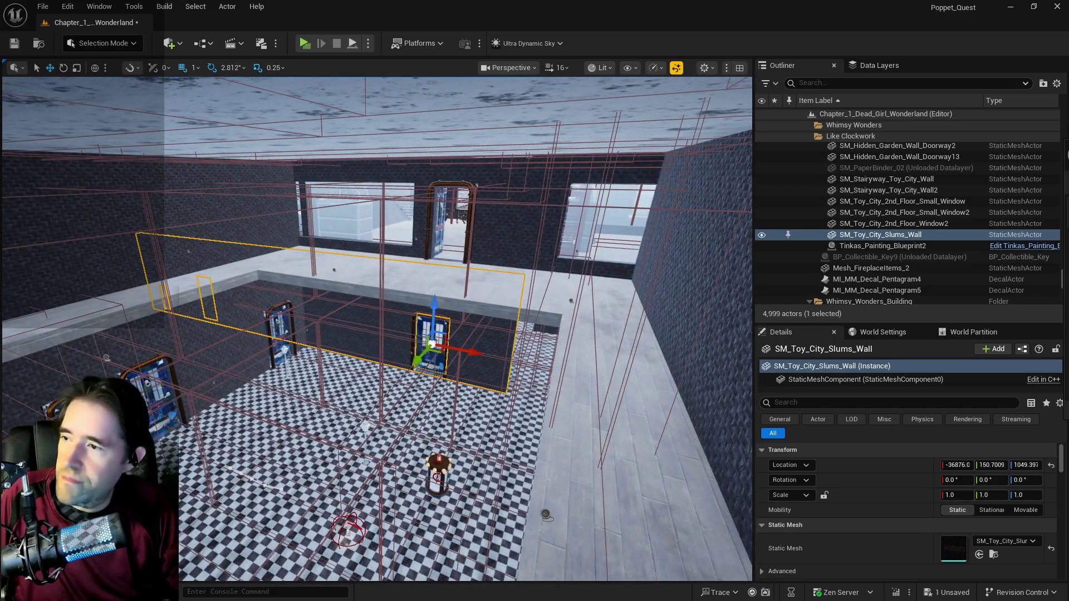
Step: Duplicate the left brick wall Box Brush61 by Alt-dragging a copy across the room
{"action": "left_click", "coordinate": [334, 267]}
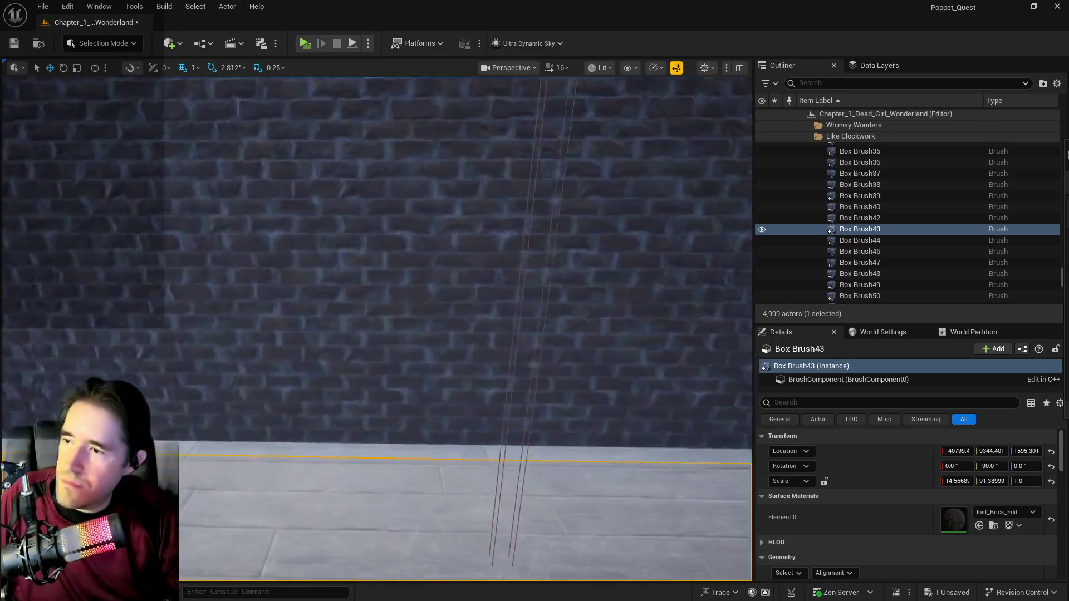
{"action": "key", "text": "w"}
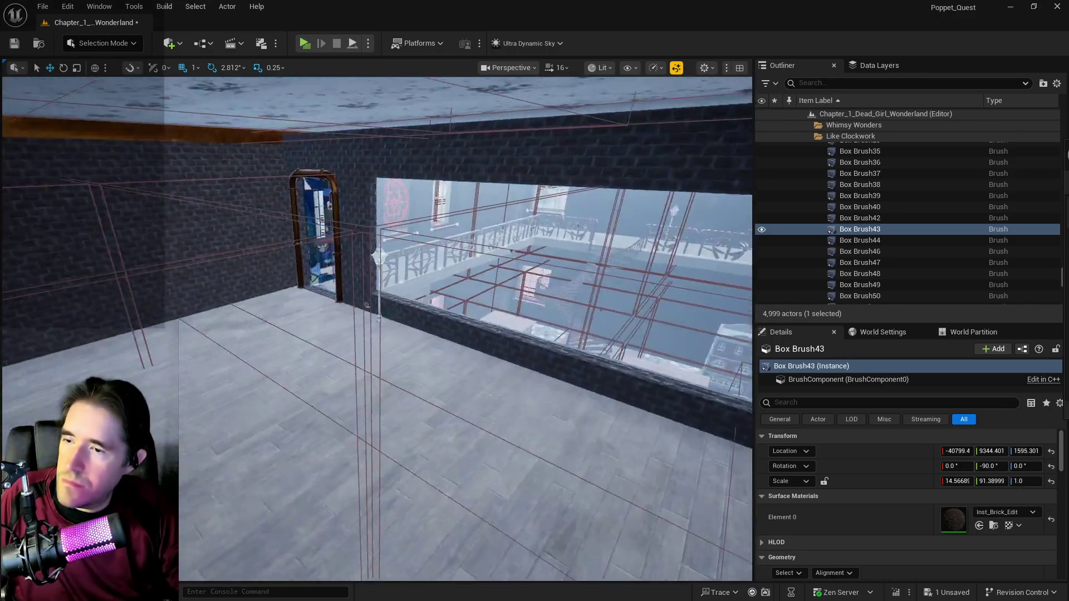
{"action": "key", "text": "w"}
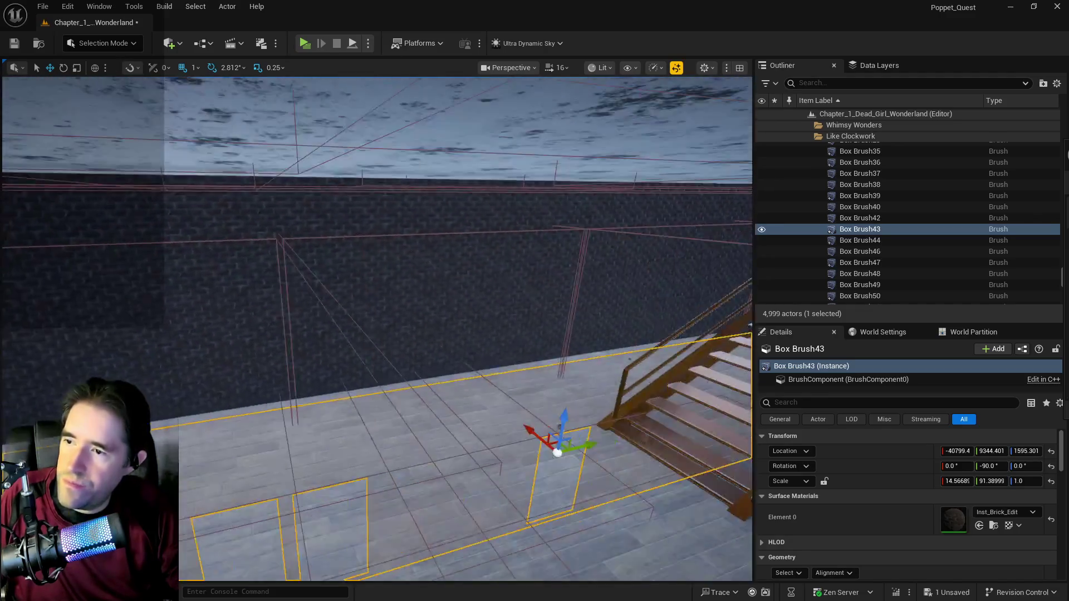
{"action": "key", "text": "w"}
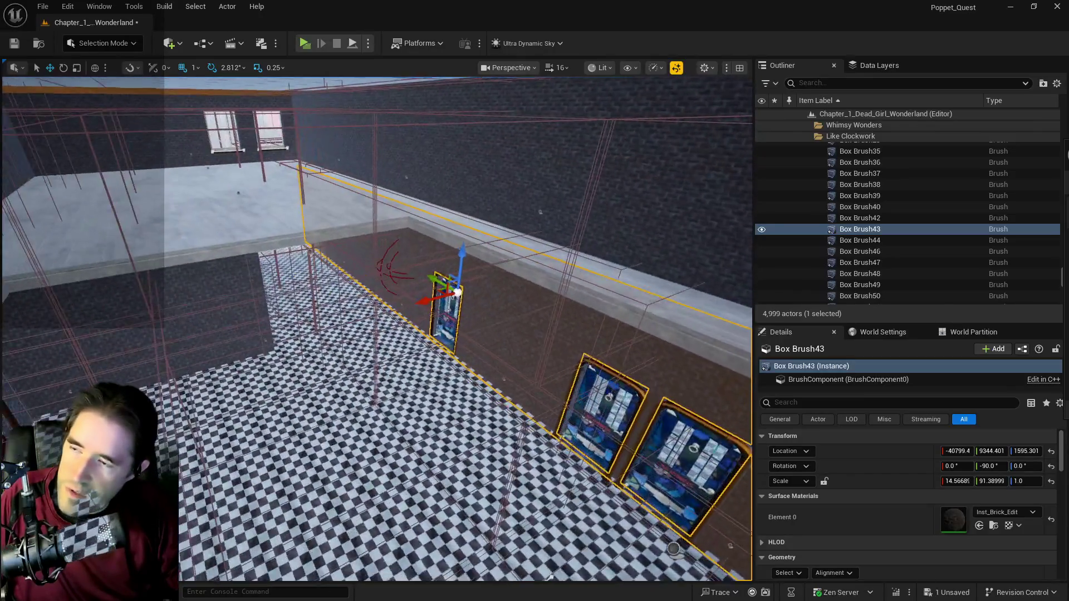
{"action": "key", "text": "s"}
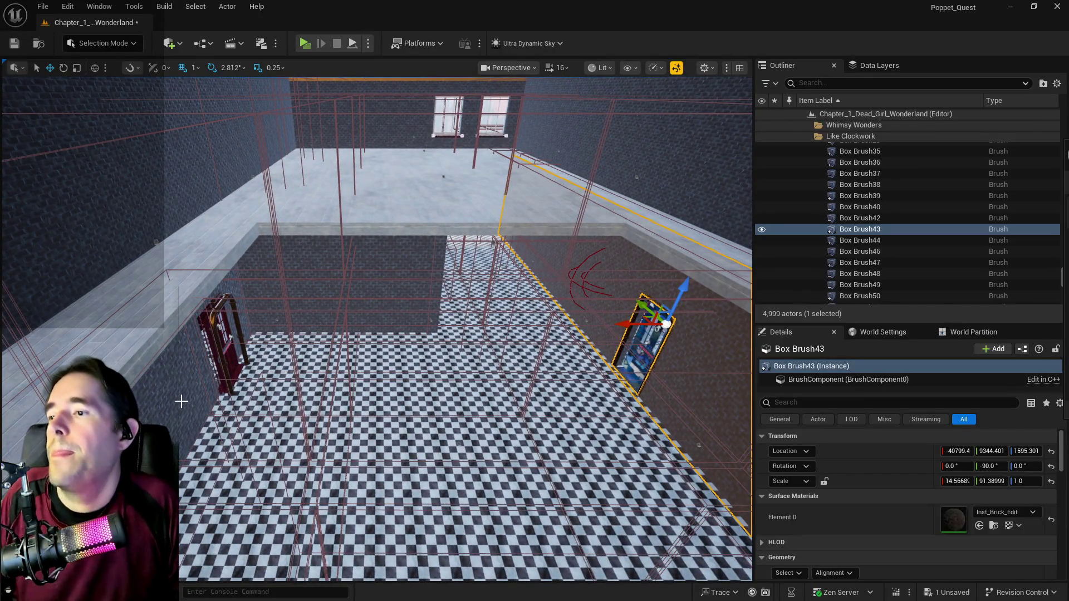
{"action": "key", "text": "a"}
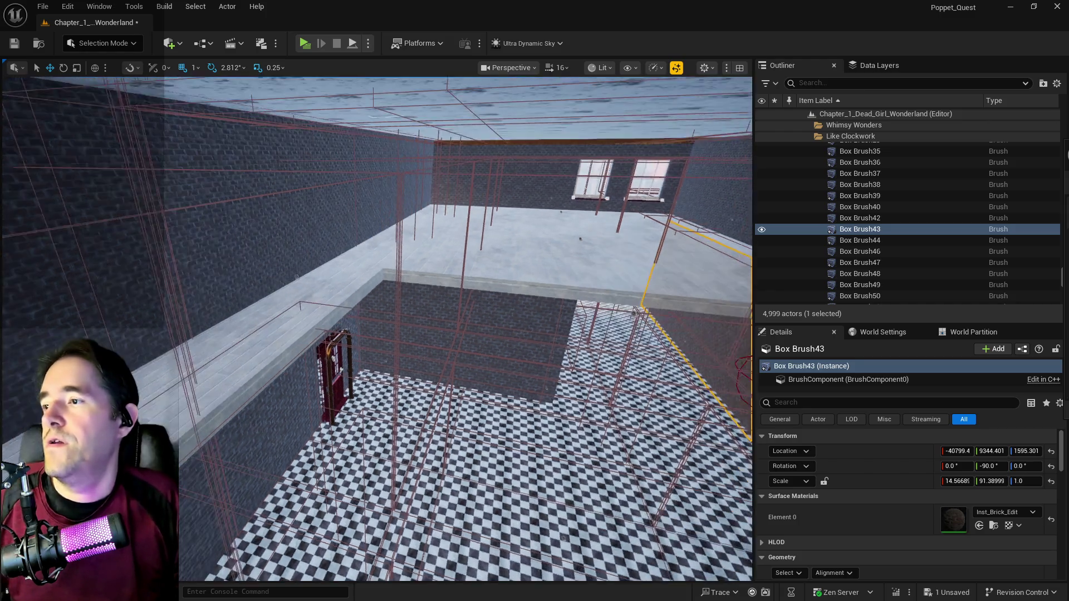
{"action": "left_click", "coordinate": [226, 262]}
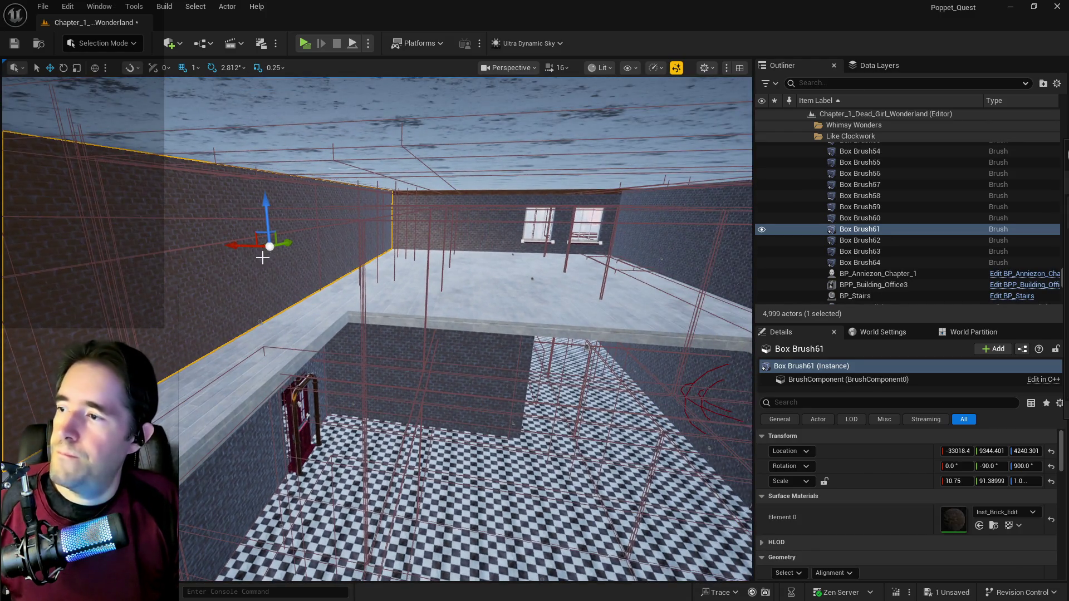
{"action": "left_click_drag", "start_coordinate": [261, 246], "coordinate": [518, 264]}
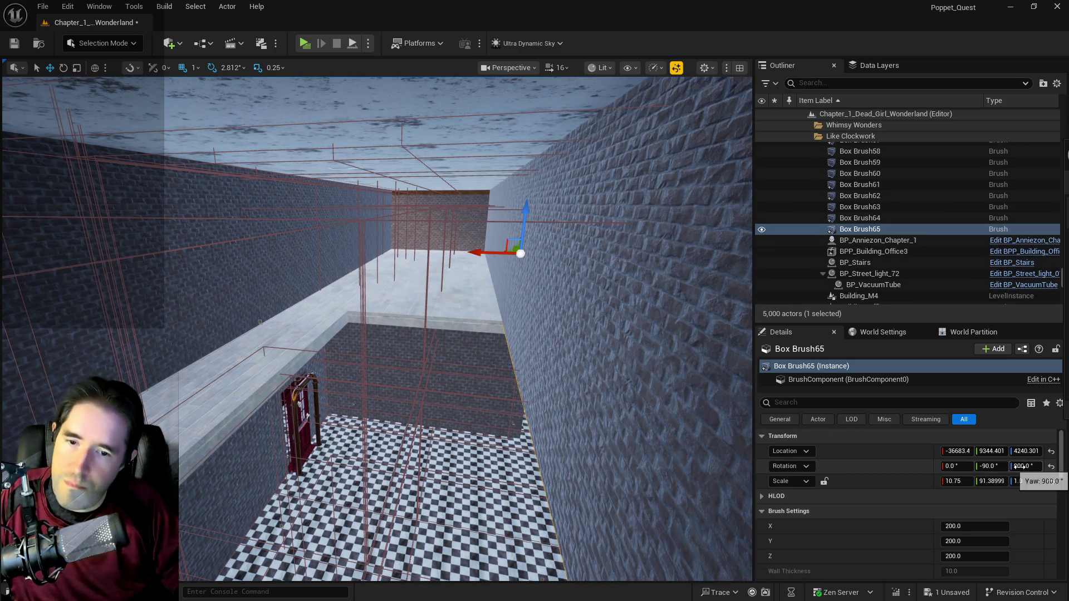
Step: Set the original wall's yaw to 0 and the copy Box Brush65's yaw to 90
{"action": "left_click", "coordinate": [860, 184]}
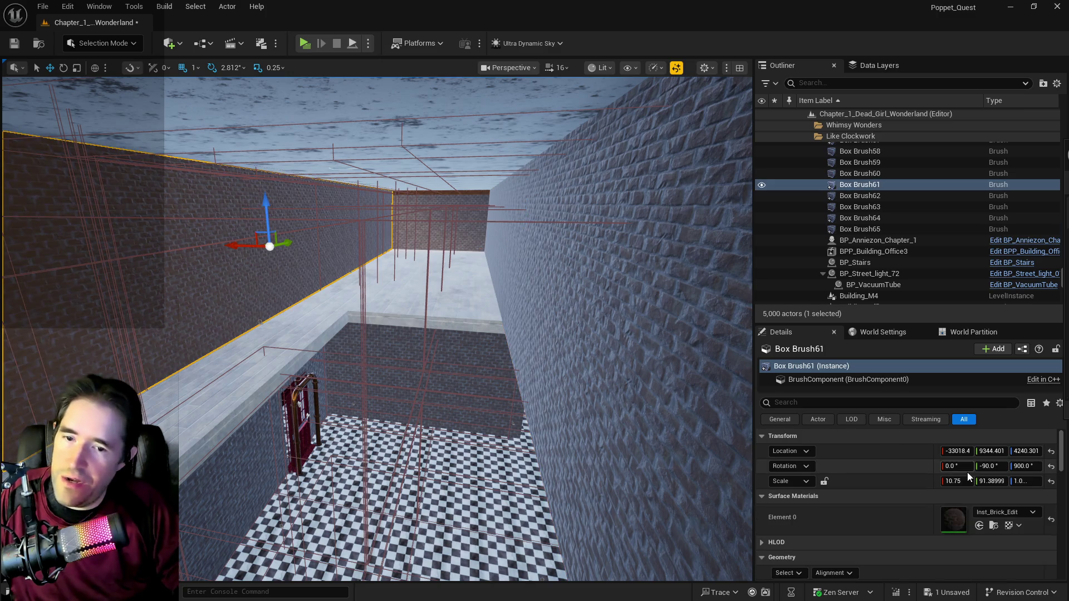
{"action": "left_click", "coordinate": [1024, 466]}
{"action": "type", "text": "0"}
{"action": "key", "text": "Return"}
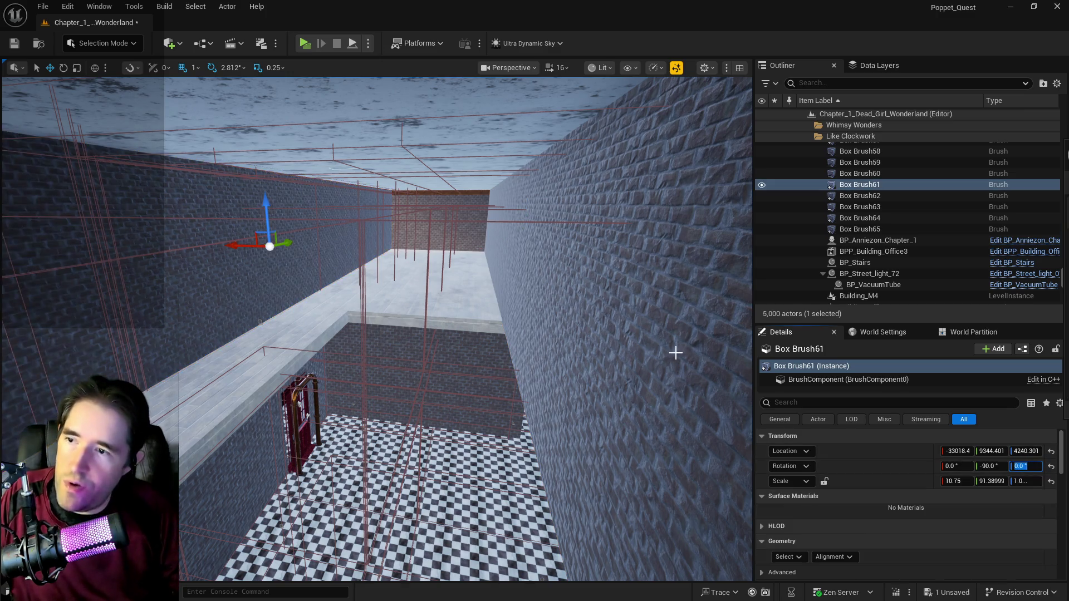
{"action": "left_click", "coordinate": [676, 354]}
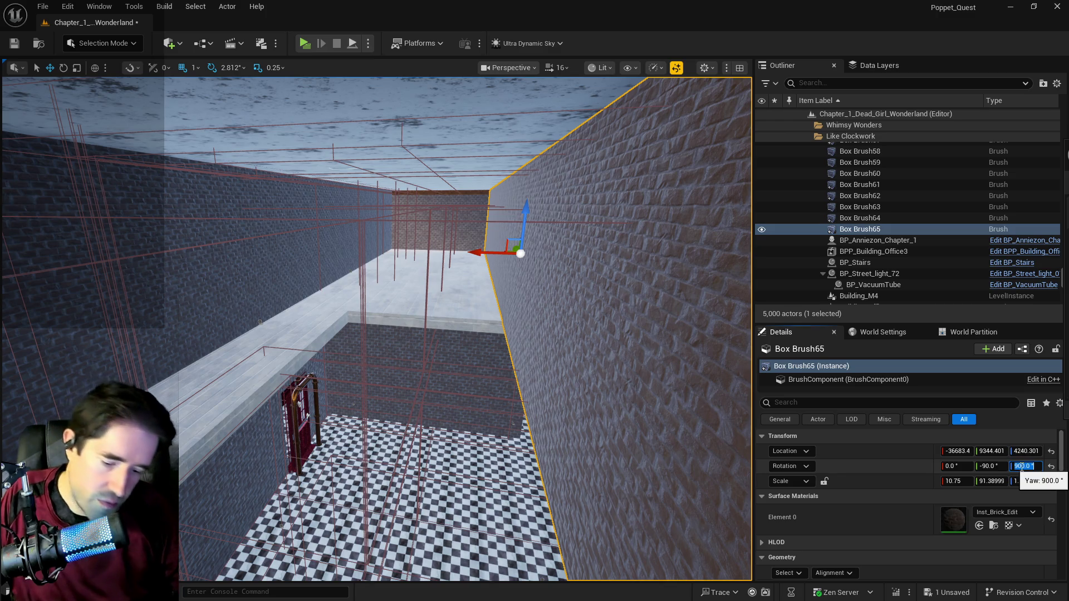
{"action": "type", "text": "90"}
{"action": "key", "text": "Return"}
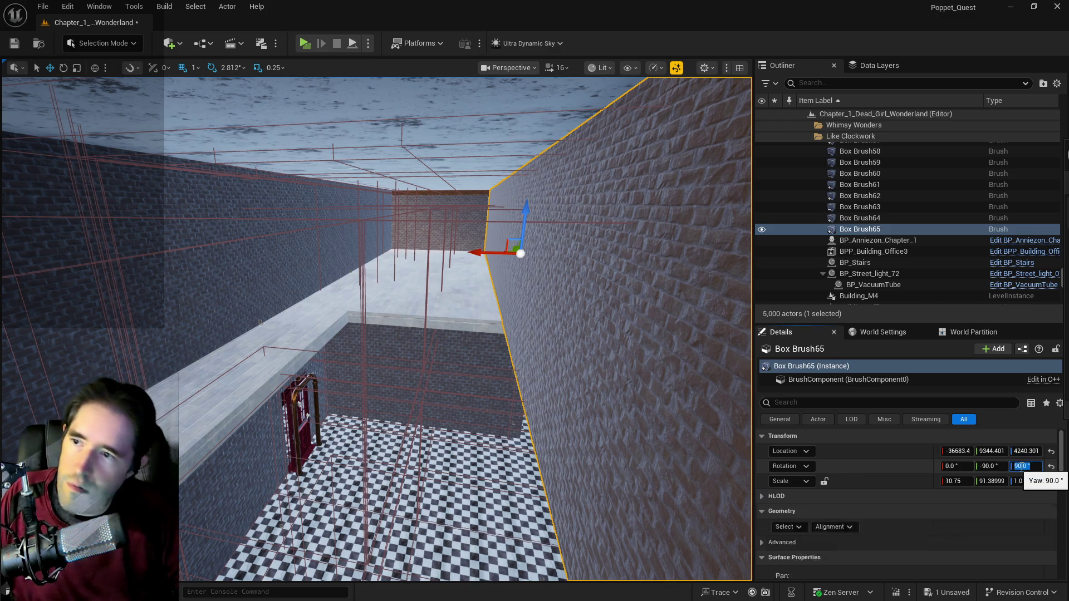
{"action": "key", "text": "f"}
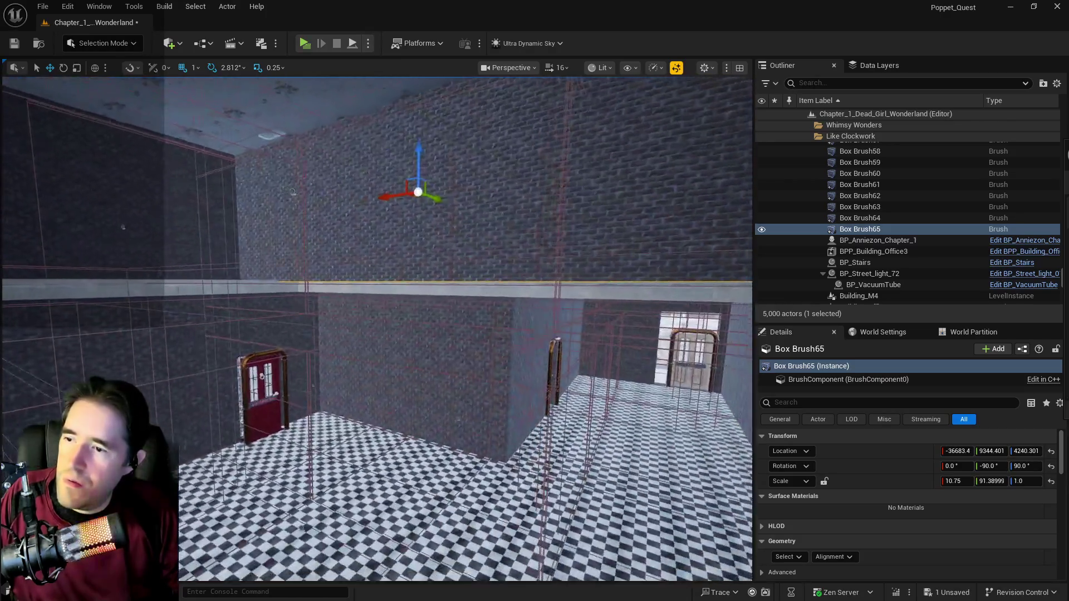
{"action": "mouse_move", "coordinate": [348, 175]}
{"action": "left_mouse_down"}
{"action": "mouse_move", "coordinate": [311, 190]}
{"action": "mouse_move", "coordinate": [257, 250]}
{"action": "left_mouse_up"}
Step: Copy SM_Toy_City_Washroom_Wall3's Y location value
{"action": "left_click", "coordinate": [236, 321]}
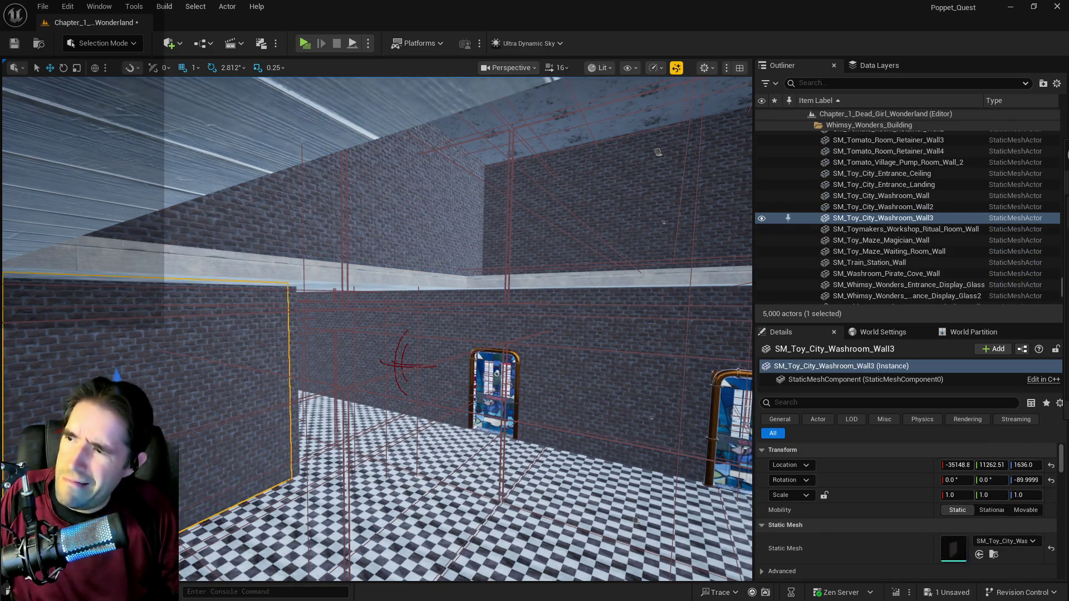
{"action": "left_click", "coordinate": [1002, 465]}
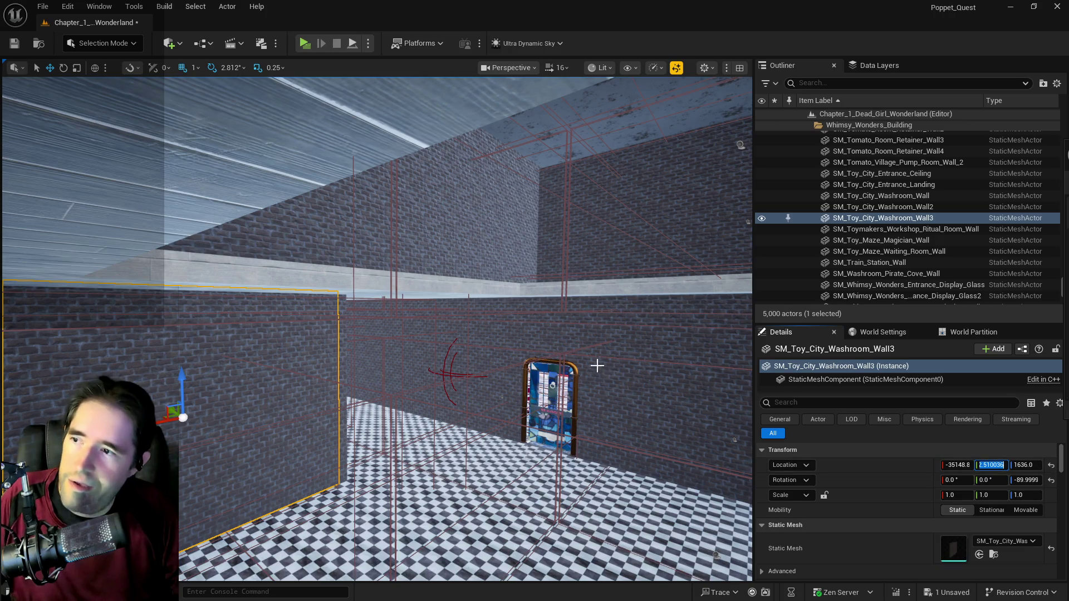
{"action": "left_click", "coordinate": [279, 200]}
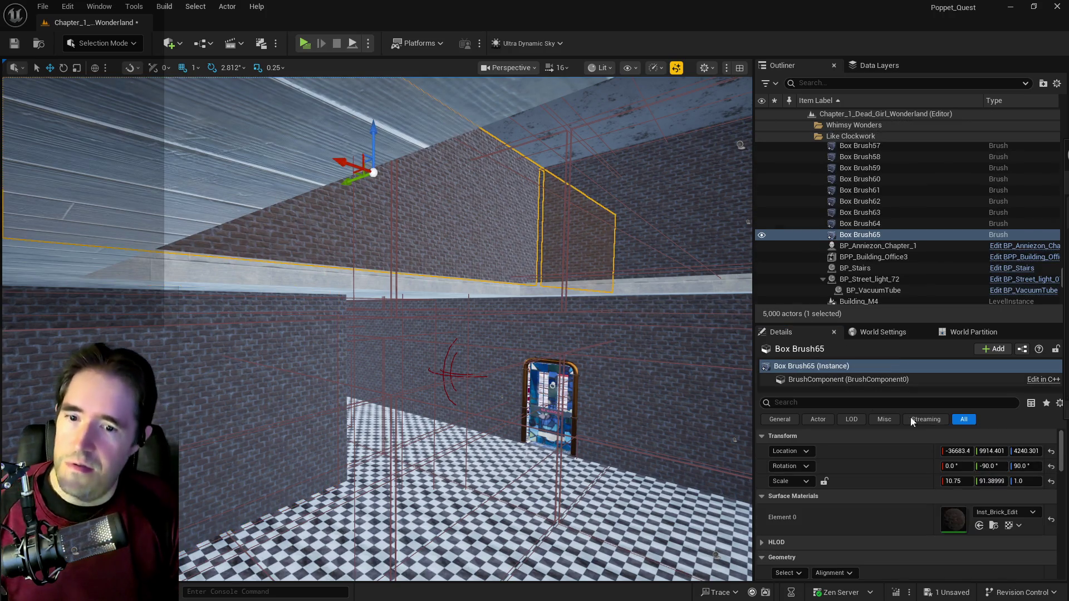
Step: Paste 11262.51 into Box Brush65's Y location
{"action": "left_click", "coordinate": [988, 450]}
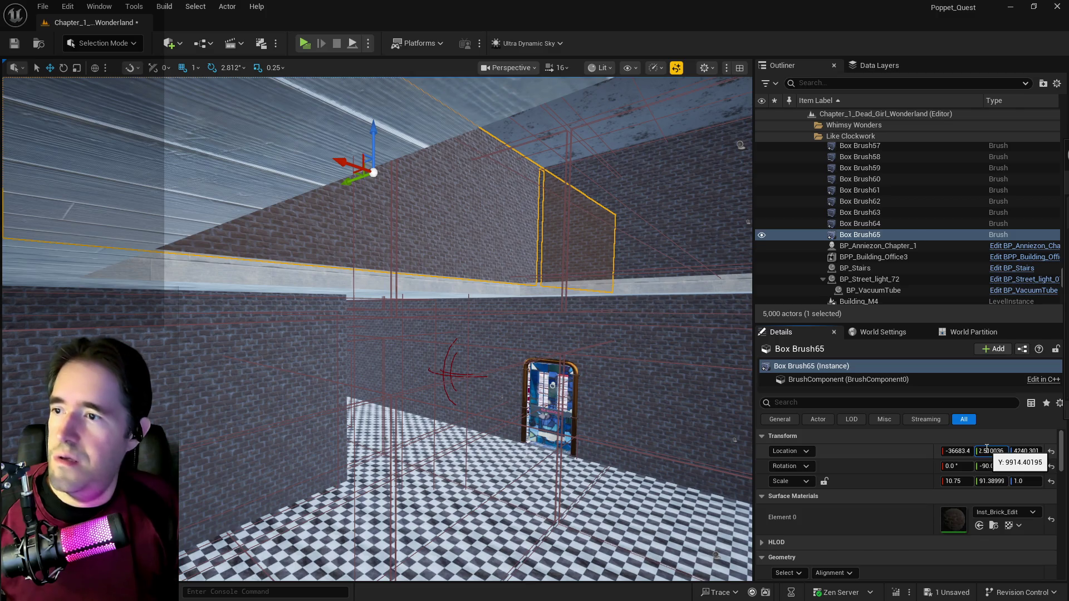
{"action": "key", "text": "ctrl+v"}
{"action": "key", "text": "Return"}
{"action": "key", "text": "f"}
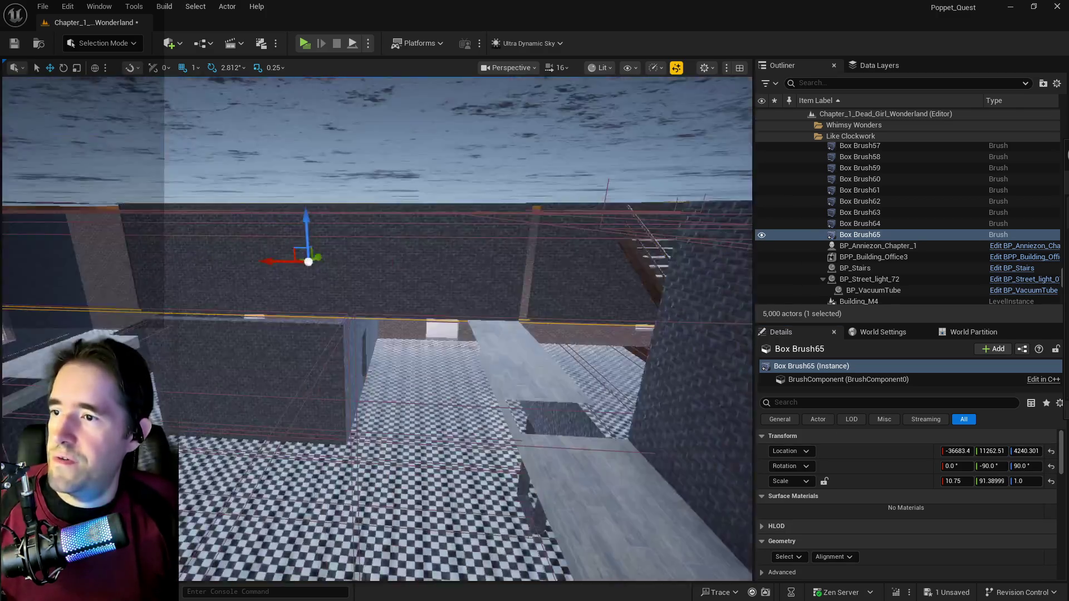
Step: Scale Box Brush65 down along Y to about 37.85 to fit the gap
{"action": "mouse_move", "coordinate": [397, 363]}
{"action": "left_mouse_down"}
{"action": "mouse_move", "coordinate": [397, 351]}
{"action": "mouse_move", "coordinate": [398, 363]}
{"action": "left_mouse_up"}
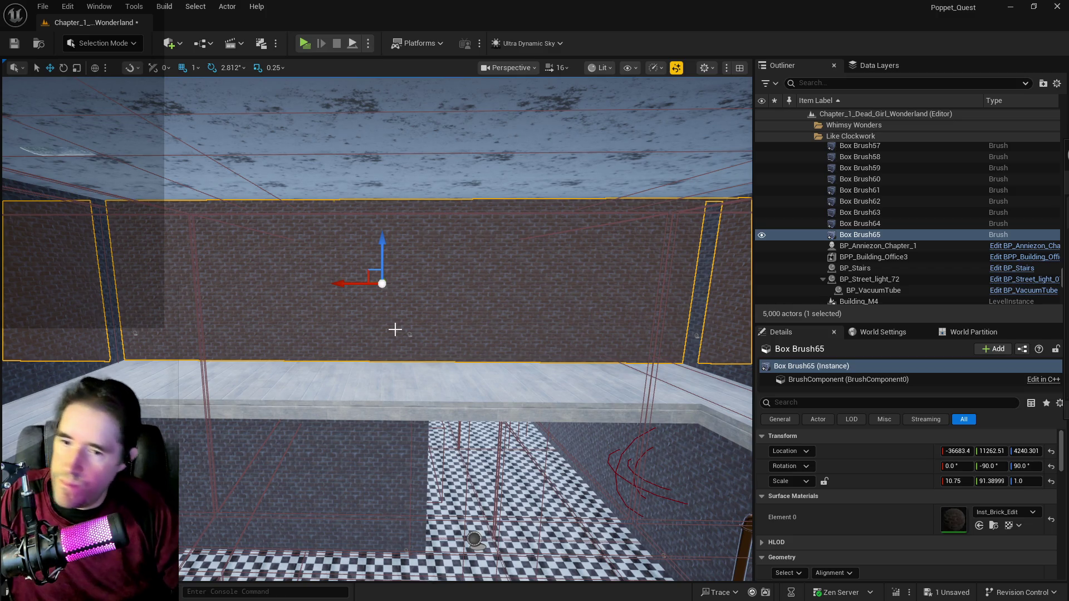
{"action": "key", "text": "e"}
{"action": "key", "text": "r"}
{"action": "left_click_drag", "start_coordinate": [391, 284], "coordinate": [372, 284]}
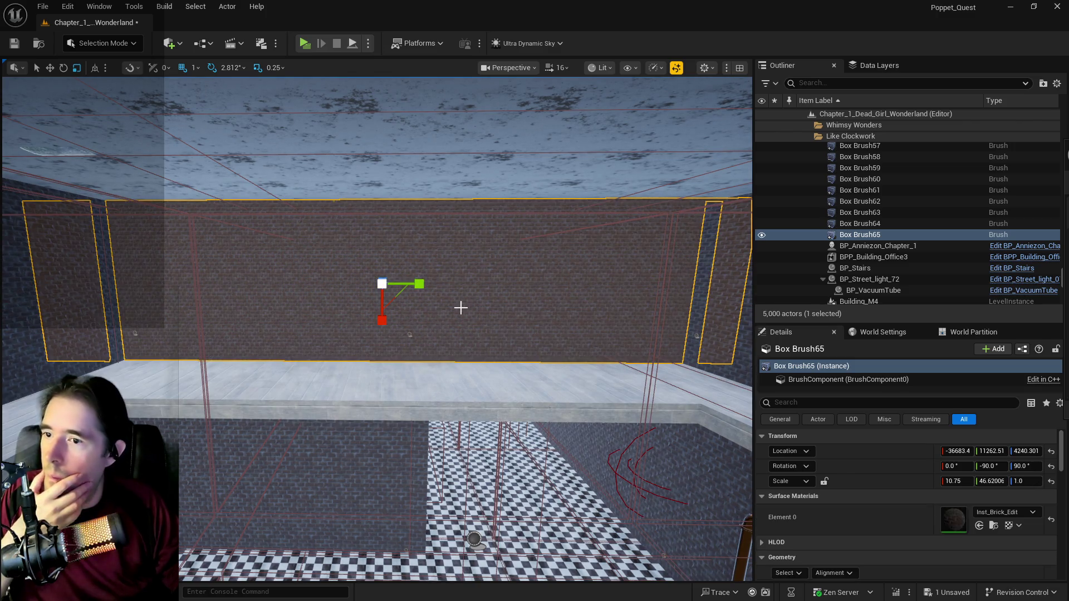
{"action": "left_click_drag", "start_coordinate": [392, 284], "coordinate": [366, 278]}
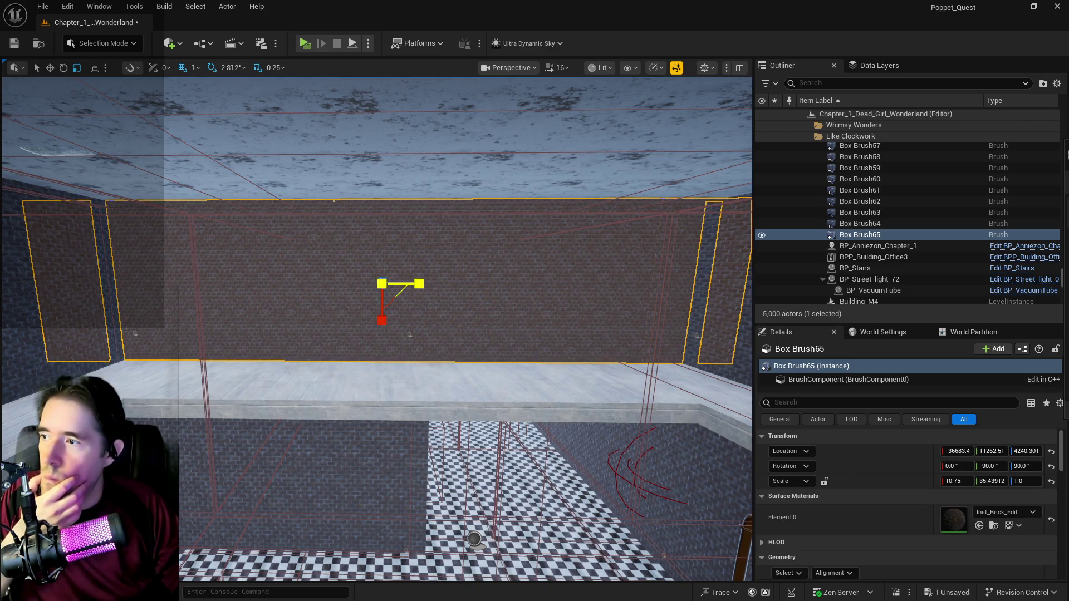
{"action": "left_click_drag", "start_coordinate": [418, 284], "coordinate": [425, 282]}
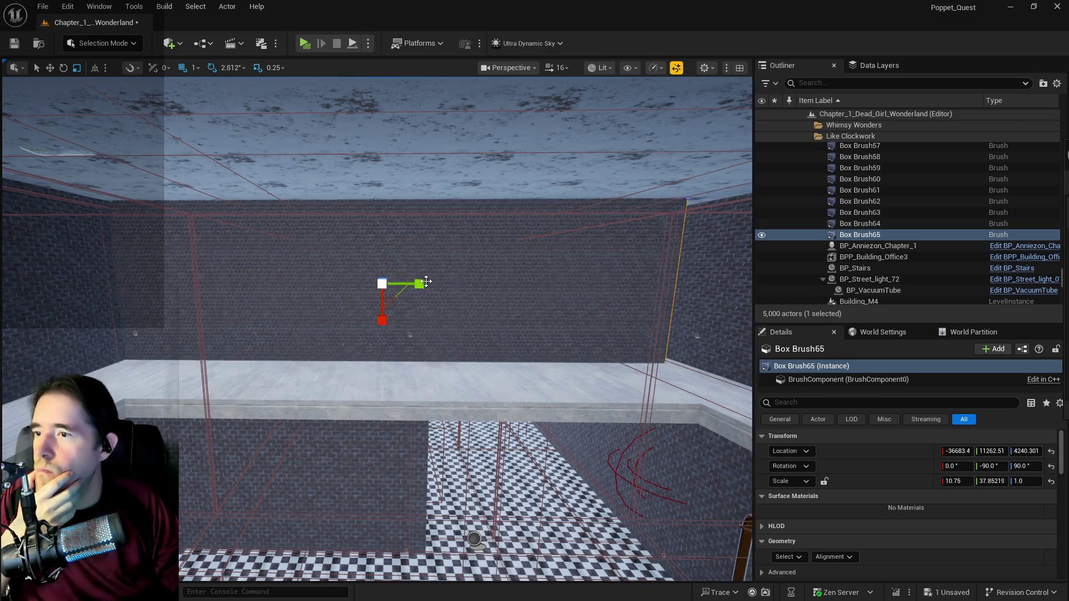
Step: Set X scale to 14.5 on the side brush and the large lower wall
{"action": "key", "text": "w"}
{"action": "key", "text": "ctrl+z"}
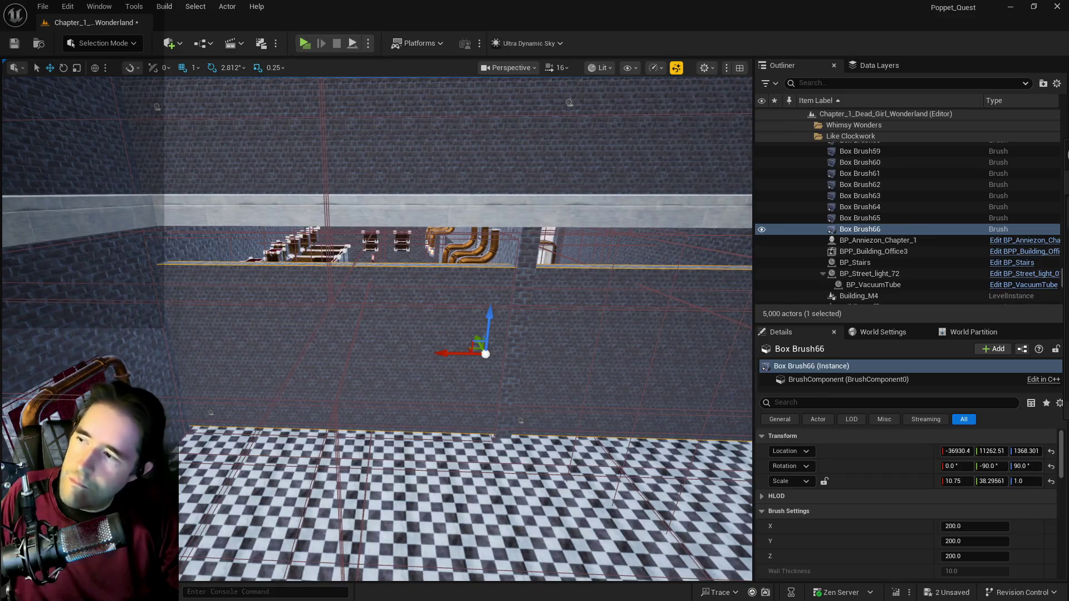
{"action": "left_click", "coordinate": [955, 482]}
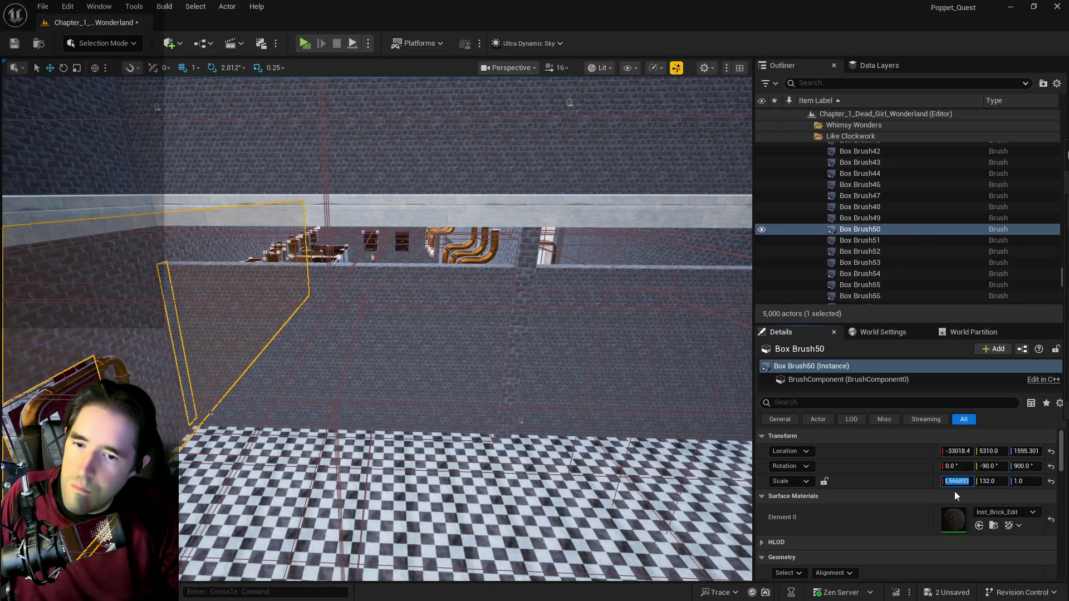
{"action": "type", "text": "14.5"}
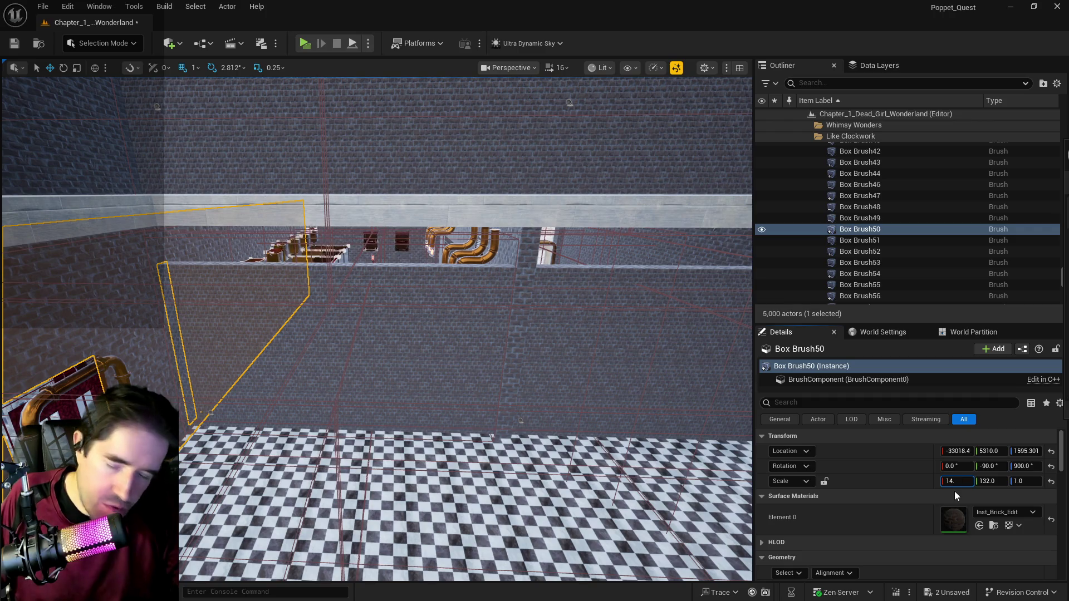
{"action": "key", "text": "Return"}
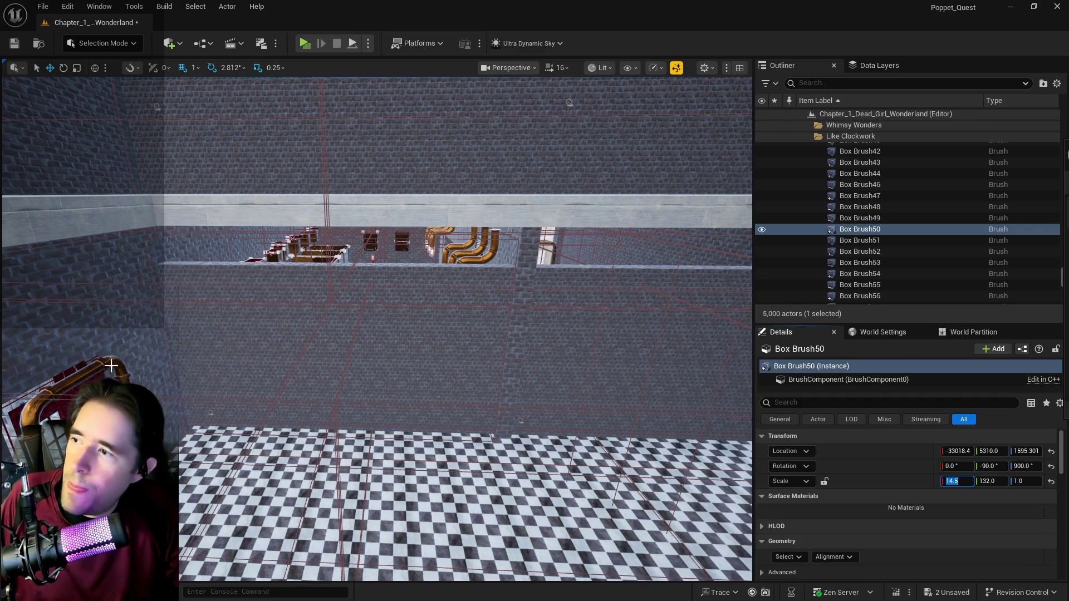
{"action": "key", "text": "f"}
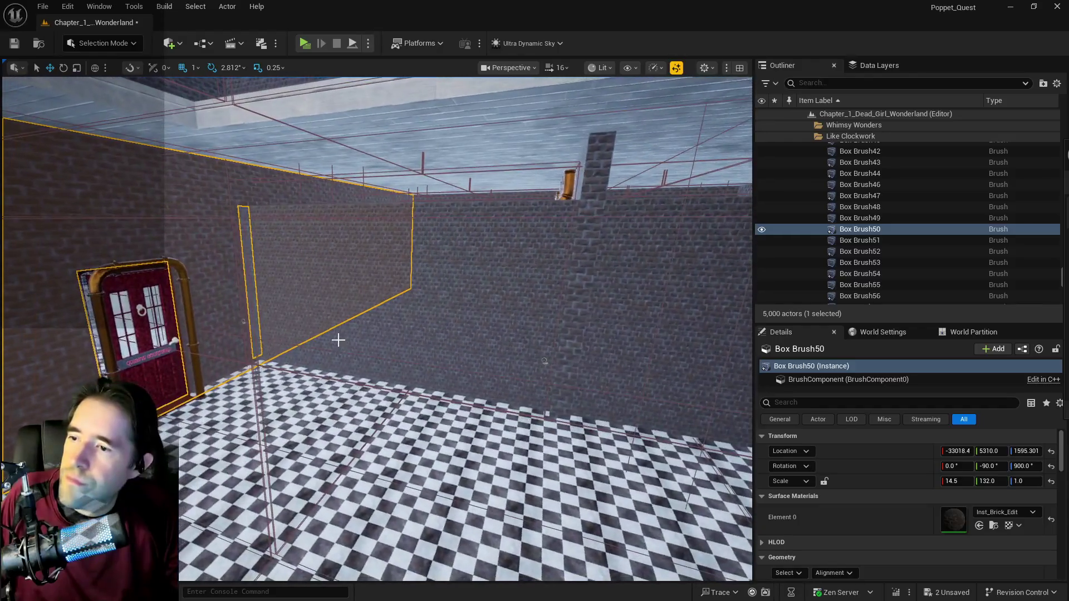
{"action": "left_click", "coordinate": [338, 339]}
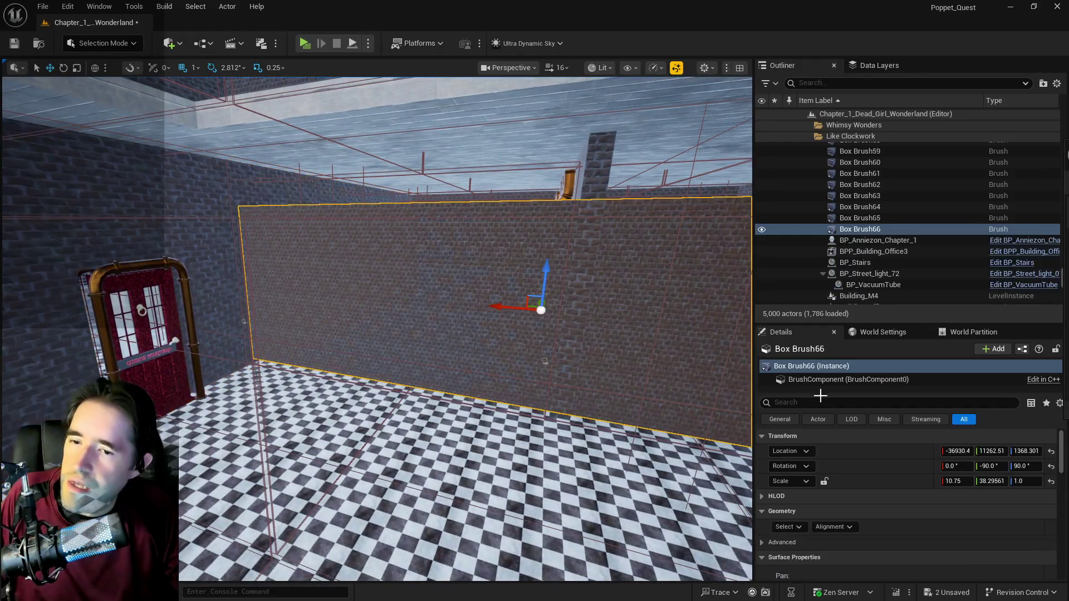
{"action": "left_click", "coordinate": [958, 482]}
{"action": "type", "text": "14"}
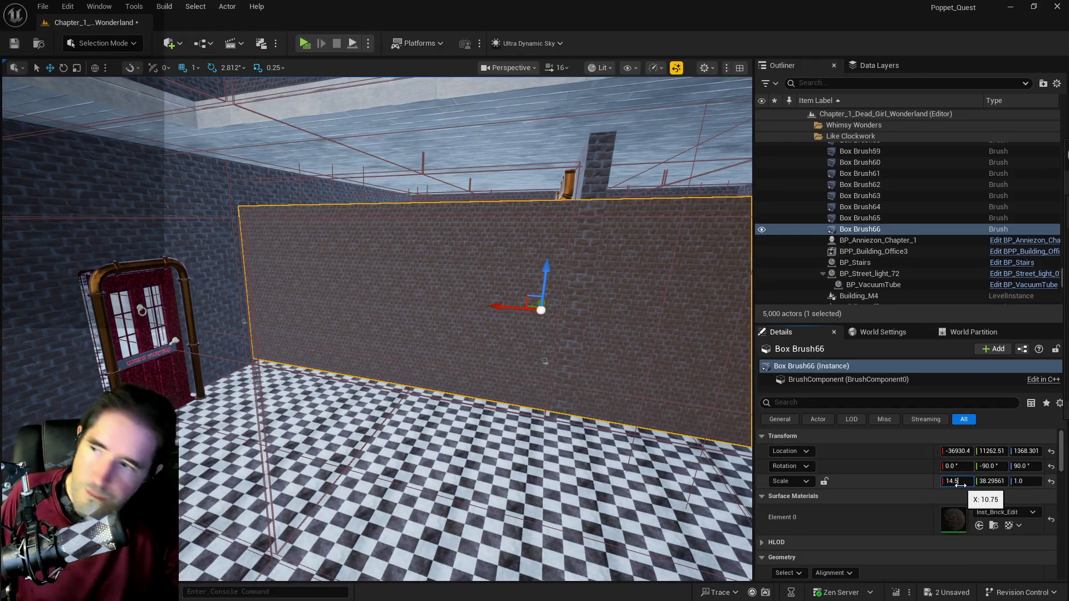
{"action": "key", "text": "Return"}
Step: Set Location Z to 1595 on the thin brush beside the door and the large lower wall
{"action": "left_click", "coordinate": [304, 315]}
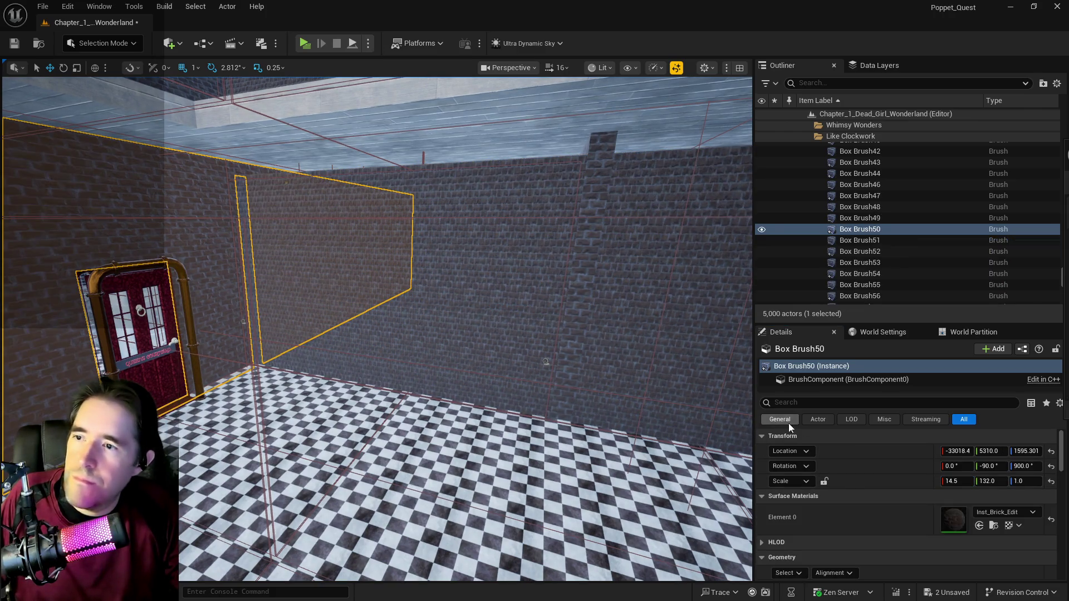
{"action": "left_click", "coordinate": [1037, 452]}
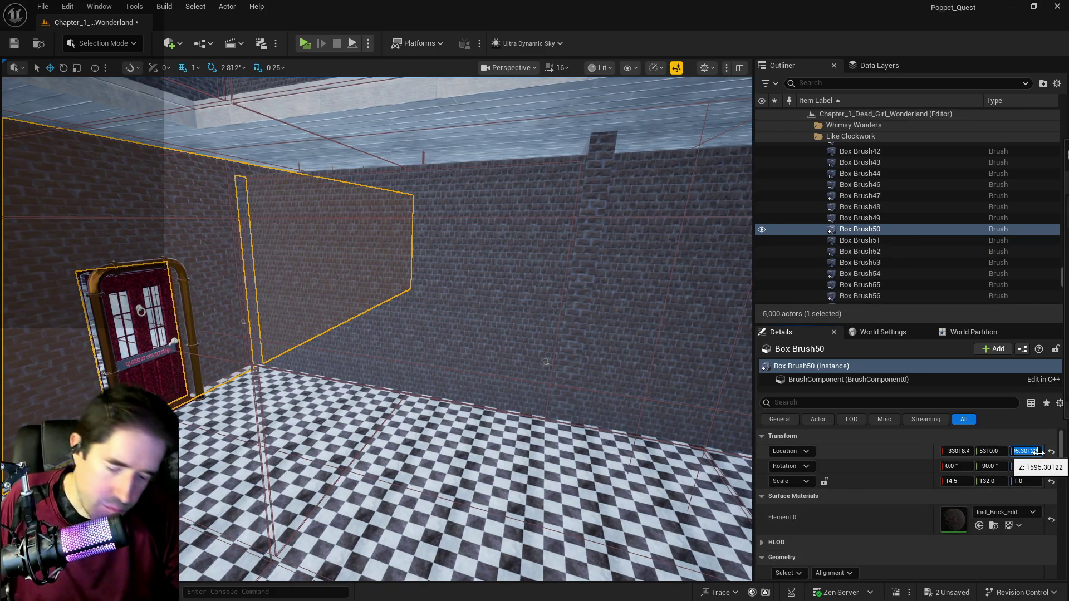
{"action": "type", "text": "1595"}
{"action": "key", "text": "Return"}
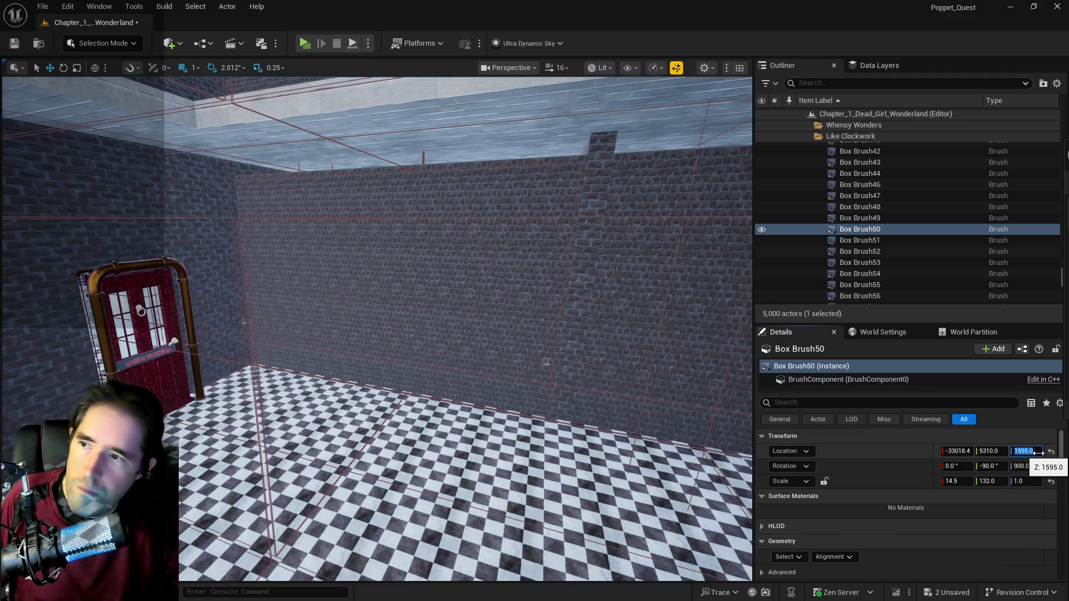
{"action": "left_click", "coordinate": [1025, 452]}
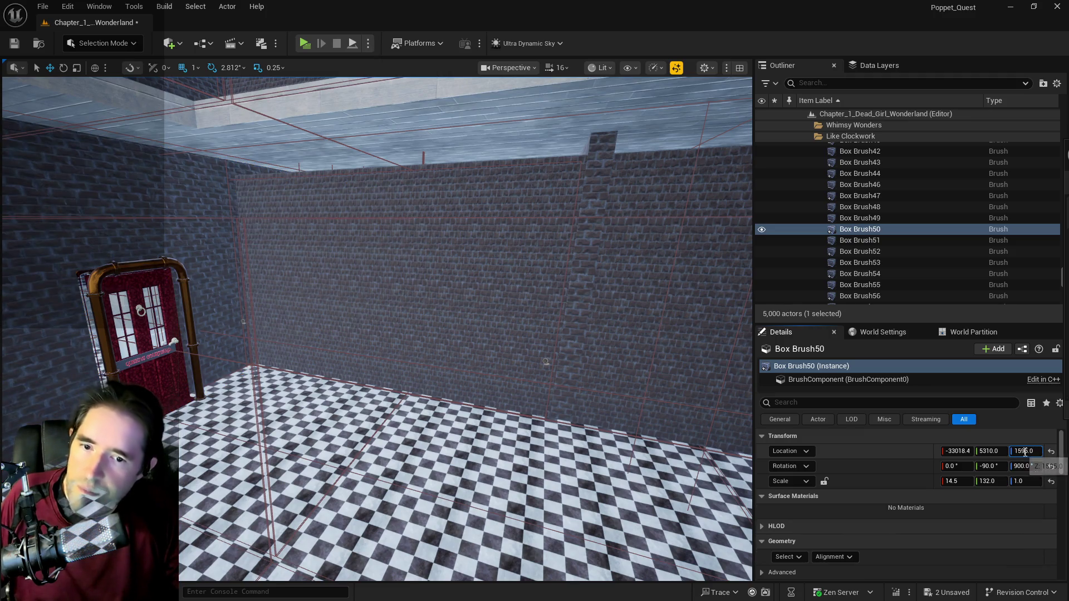
{"action": "key", "text": "ctrl+z"}
{"action": "left_click", "coordinate": [1019, 452]}
{"action": "type", "text": "1595.0"}
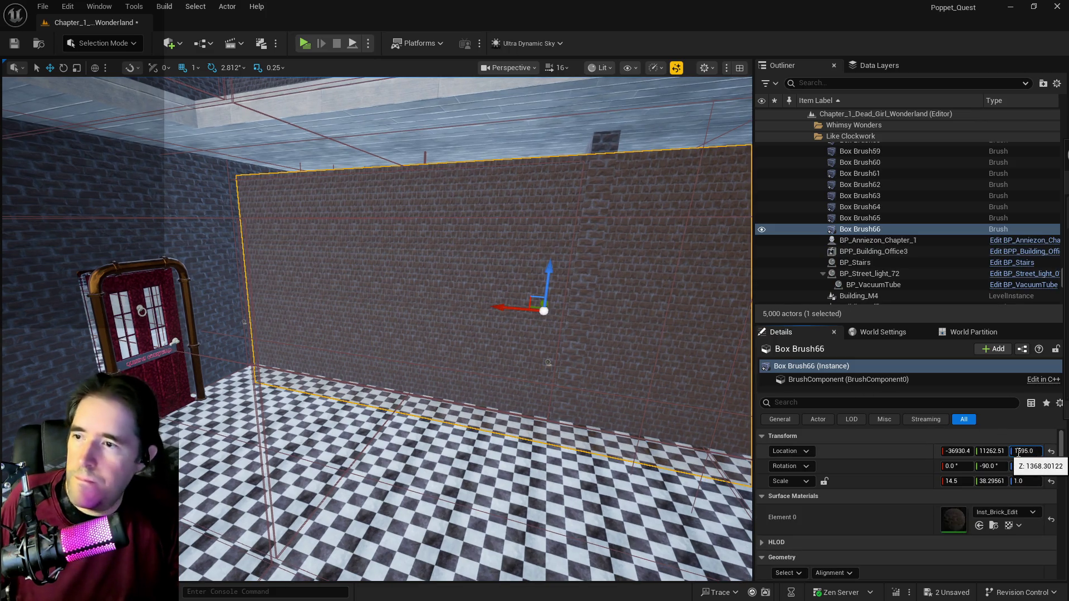
{"action": "key", "text": "Return"}
{"action": "key", "text": "f"}
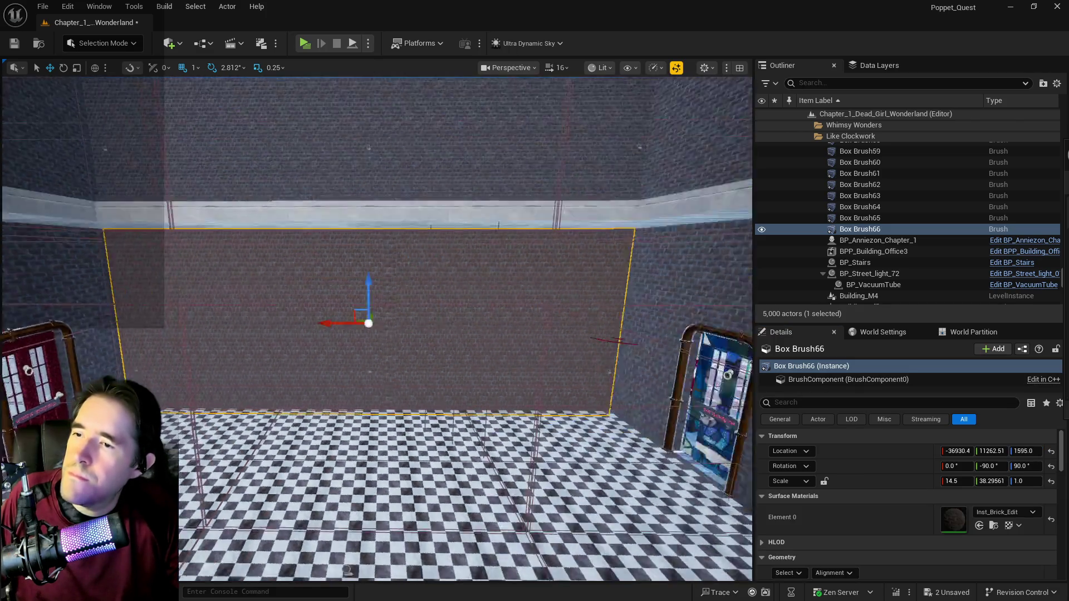
{"action": "key", "text": "s"}
{"action": "key", "text": "s"}
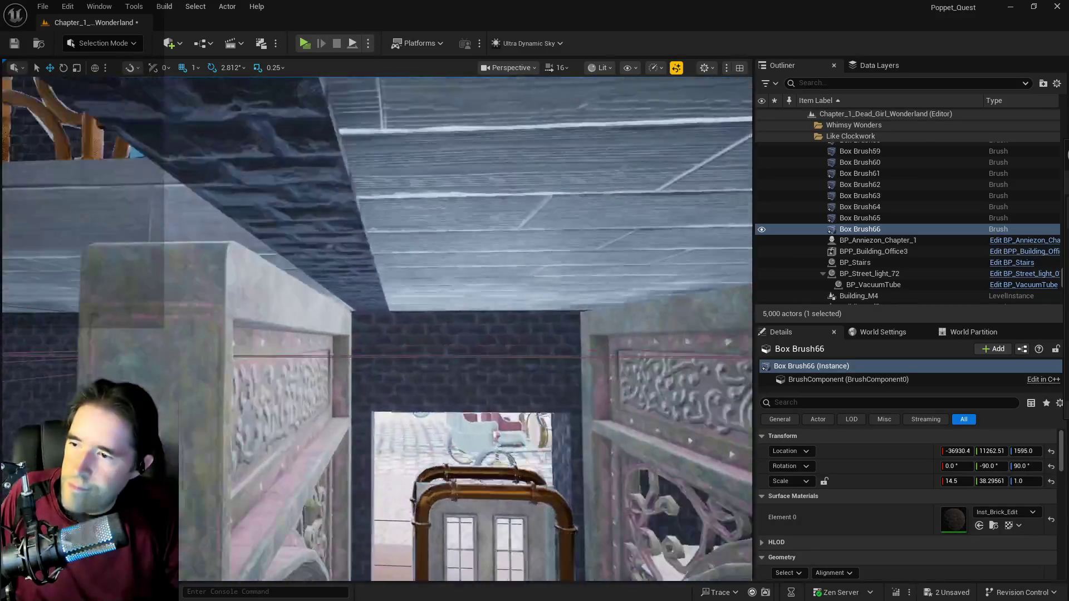
Step: Inspect several wall brushes around the plaza and save the level
{"action": "key", "text": "f"}
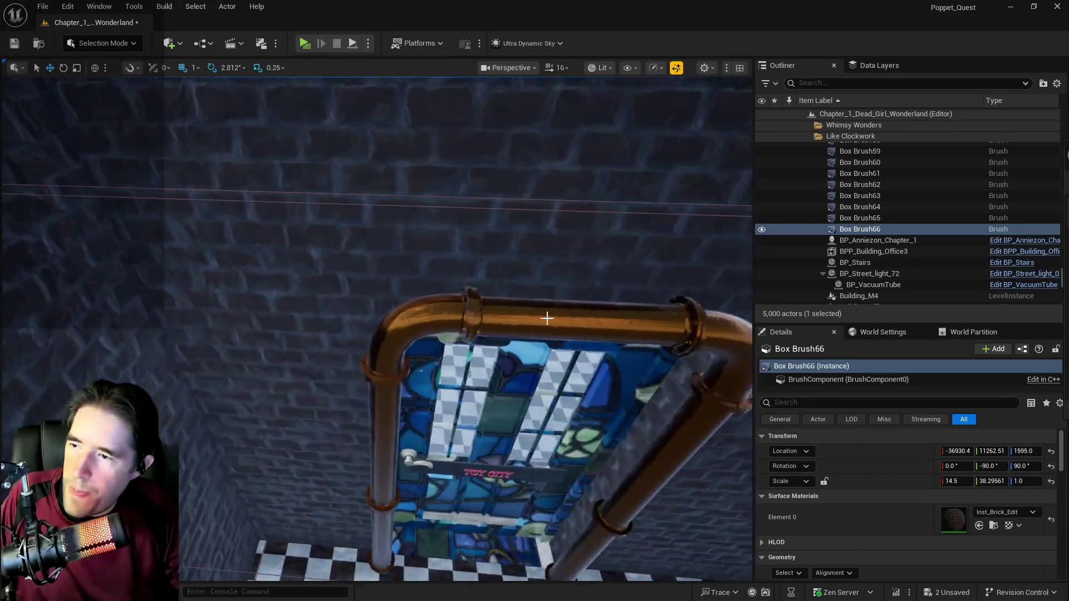
{"action": "left_click", "coordinate": [341, 303]}
{"action": "key", "text": "f"}
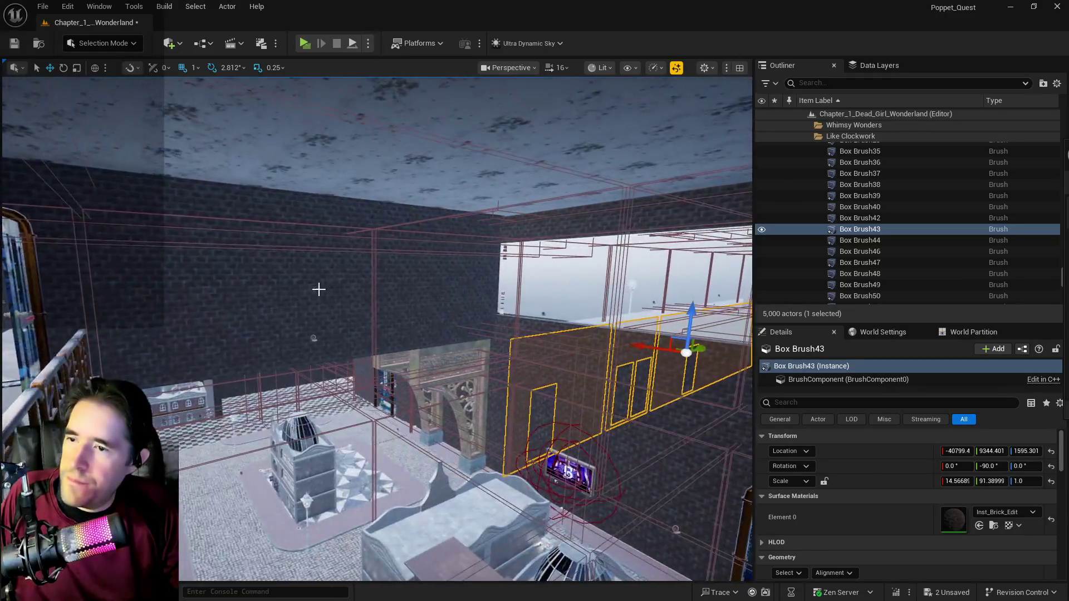
{"action": "left_click", "coordinate": [325, 291]}
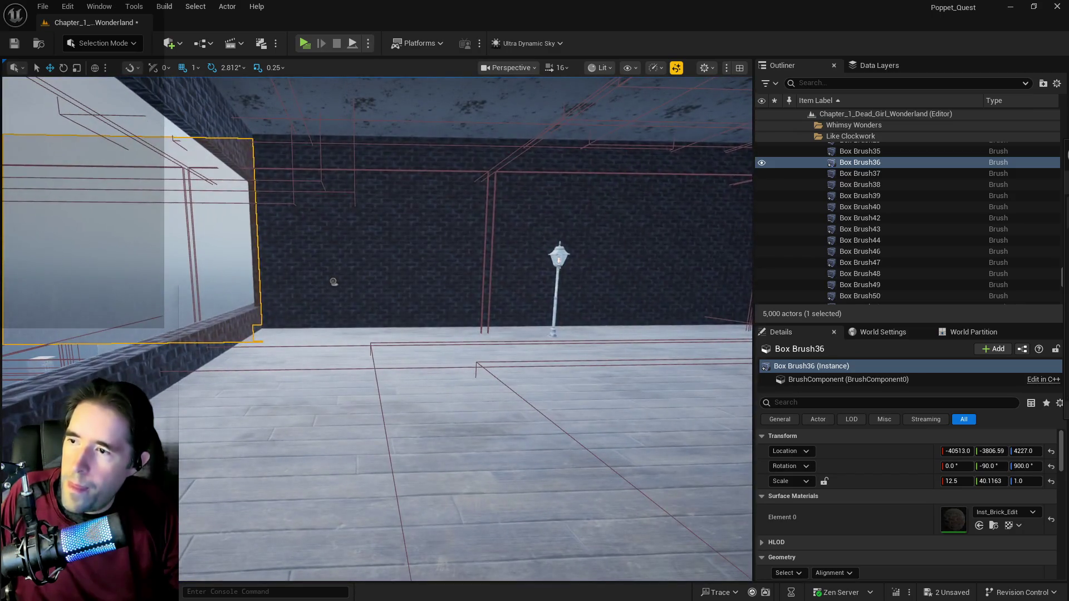
{"action": "left_click", "coordinate": [375, 294]}
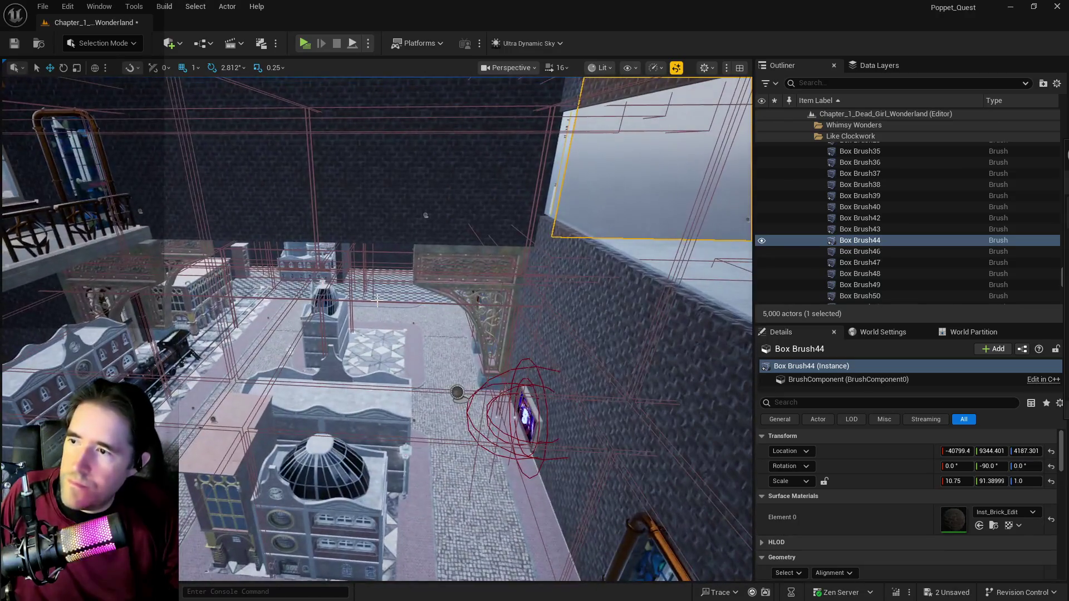
{"action": "key", "text": "ctrl+s"}
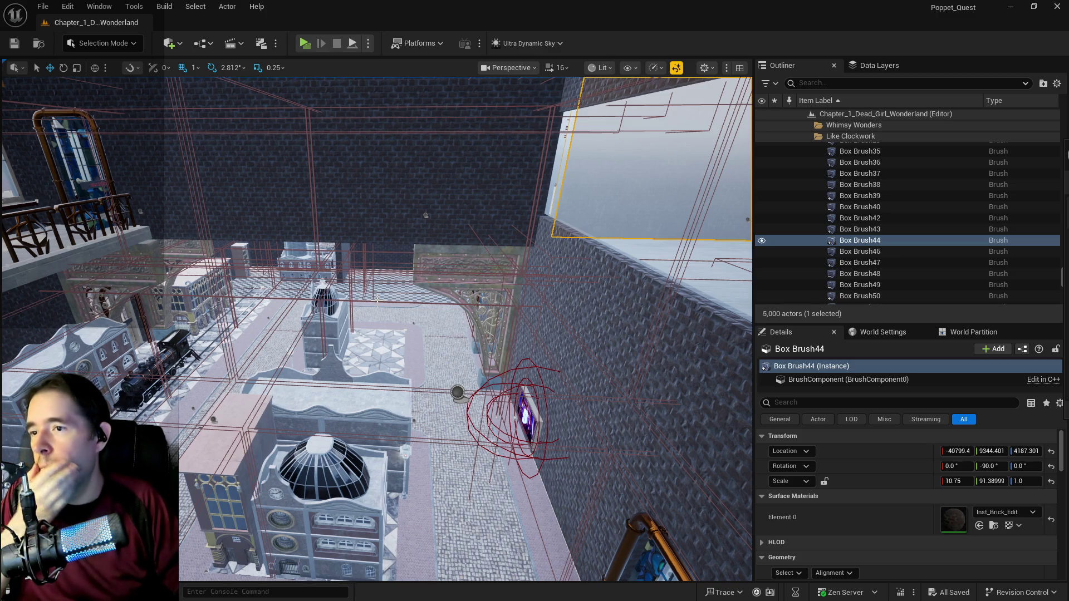
Step: Inspect the back wall and the wall brush beside the window
{"action": "key", "text": "f"}
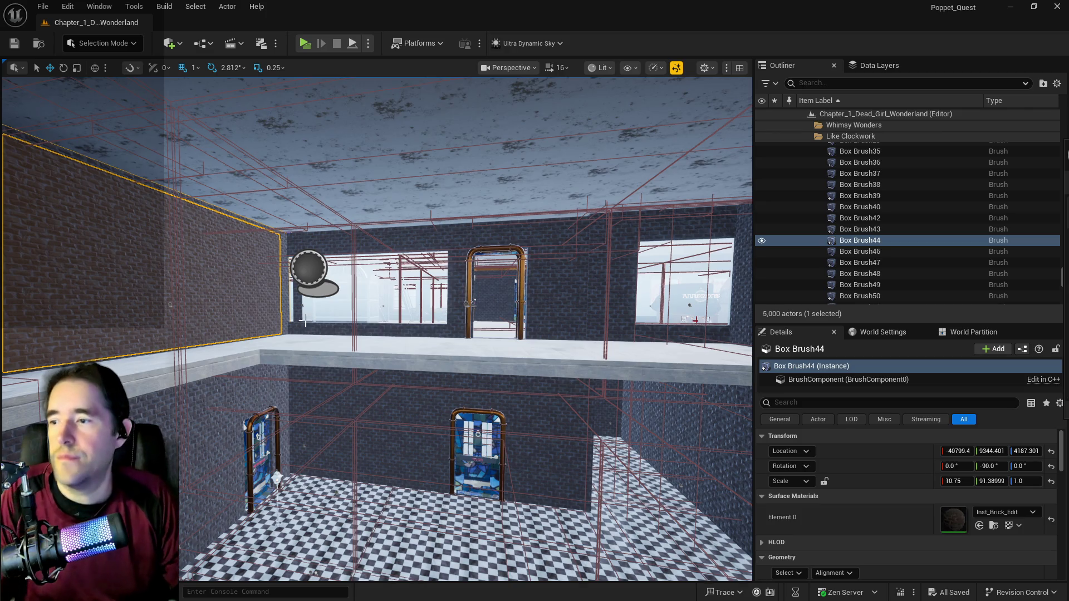
{"action": "left_click", "coordinate": [311, 344]}
{"action": "mouse_move", "coordinate": [311, 345]}
{"action": "left_mouse_down"}
{"action": "mouse_move", "coordinate": [267, 334]}
{"action": "mouse_move", "coordinate": [257, 312]}
{"action": "mouse_move", "coordinate": [282, 357]}
{"action": "left_mouse_up"}
{"action": "key", "text": "f"}
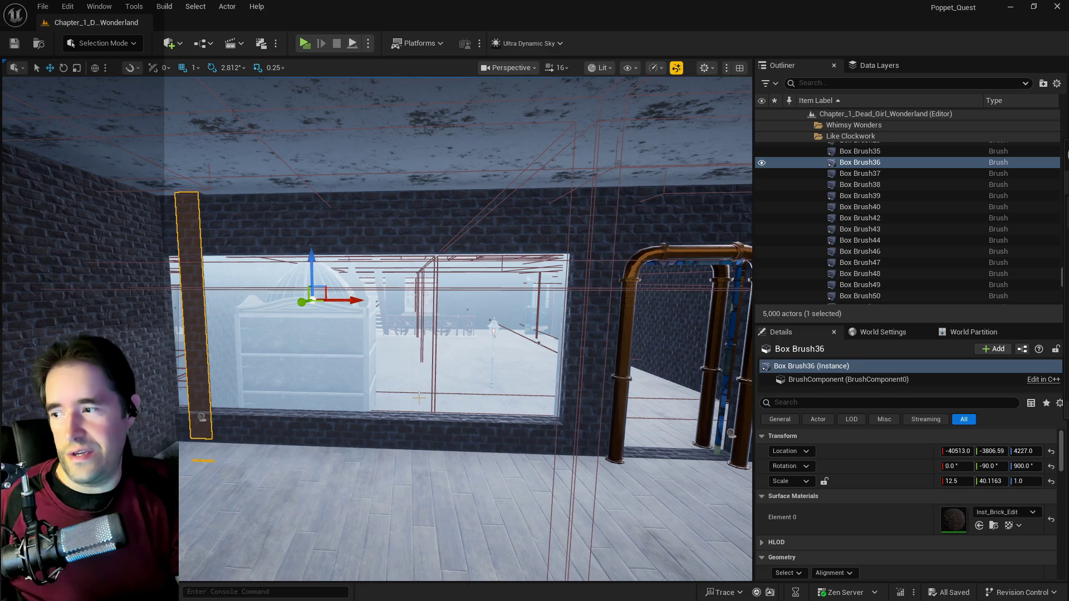
{"action": "mouse_move", "coordinate": [423, 384]}
{"action": "left_mouse_down"}
{"action": "mouse_move", "coordinate": [412, 397]}
{"action": "mouse_move", "coordinate": [402, 284]}
{"action": "mouse_move", "coordinate": [415, 264]}
{"action": "mouse_move", "coordinate": [535, 247]}
{"action": "left_mouse_up"}
Step: Select all of the brick wall's adjacent surfaces and apply a locked 10 by 10 texture scale
{"action": "left_click", "coordinate": [537, 245]}
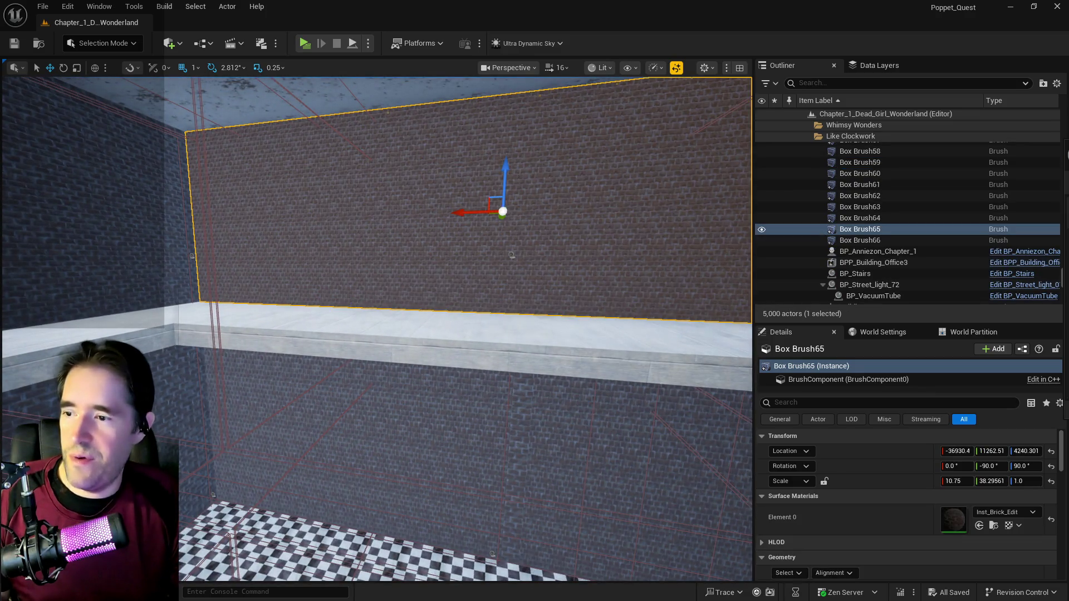
{"action": "double_click", "coordinate": [859, 240]}
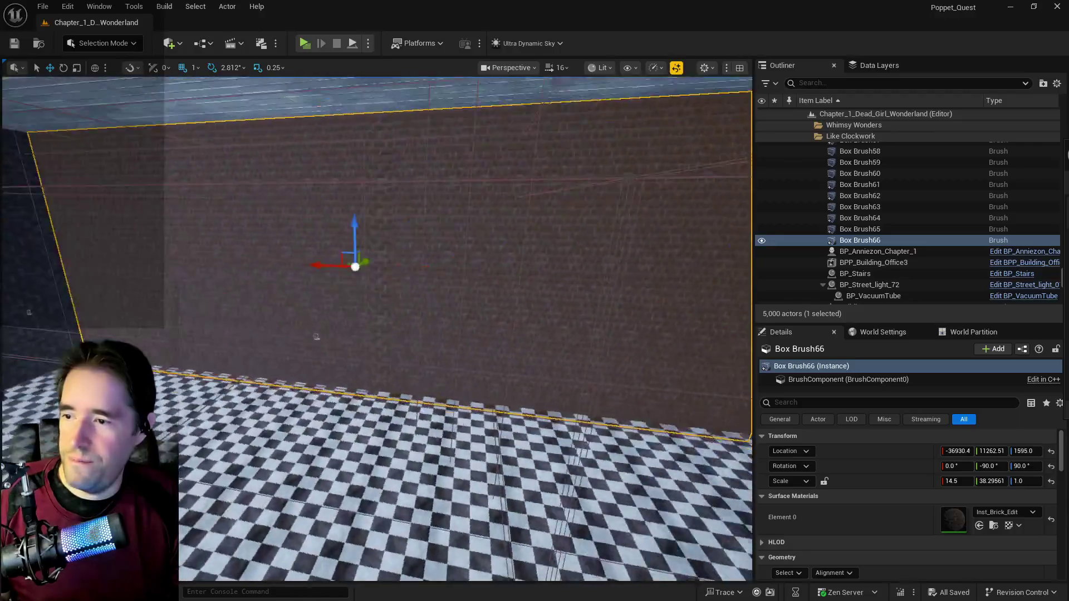
{"action": "scroll", "coordinate": [833, 552], "scroll_direction": "down", "scroll_amount": 1}
{"action": "scroll", "coordinate": [832, 552], "scroll_direction": "down", "scroll_amount": 2}
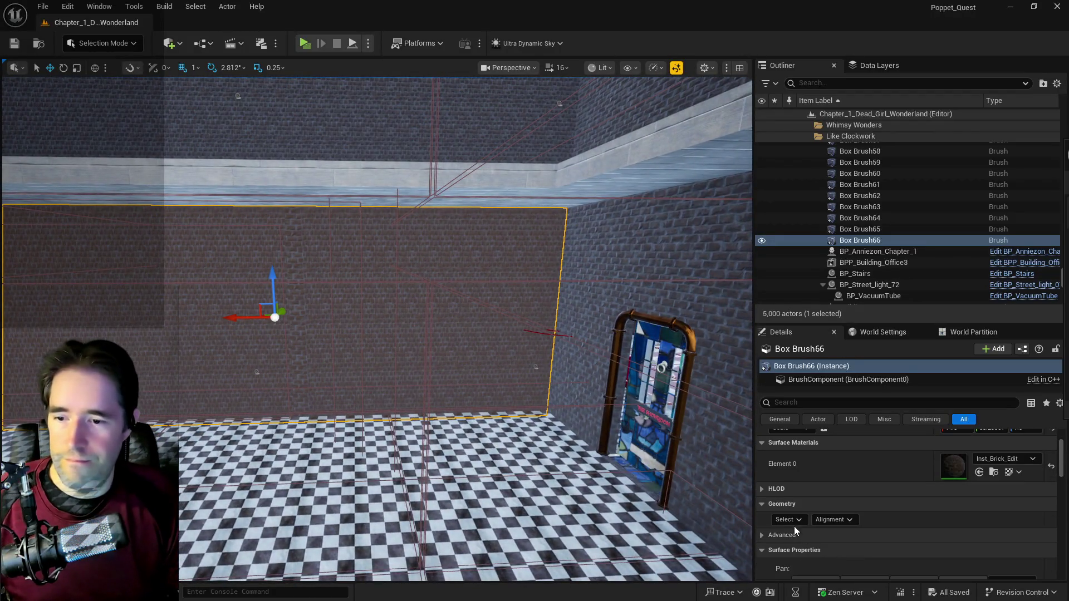
{"action": "left_click", "coordinate": [793, 522]}
{"action": "left_click", "coordinate": [834, 398]}
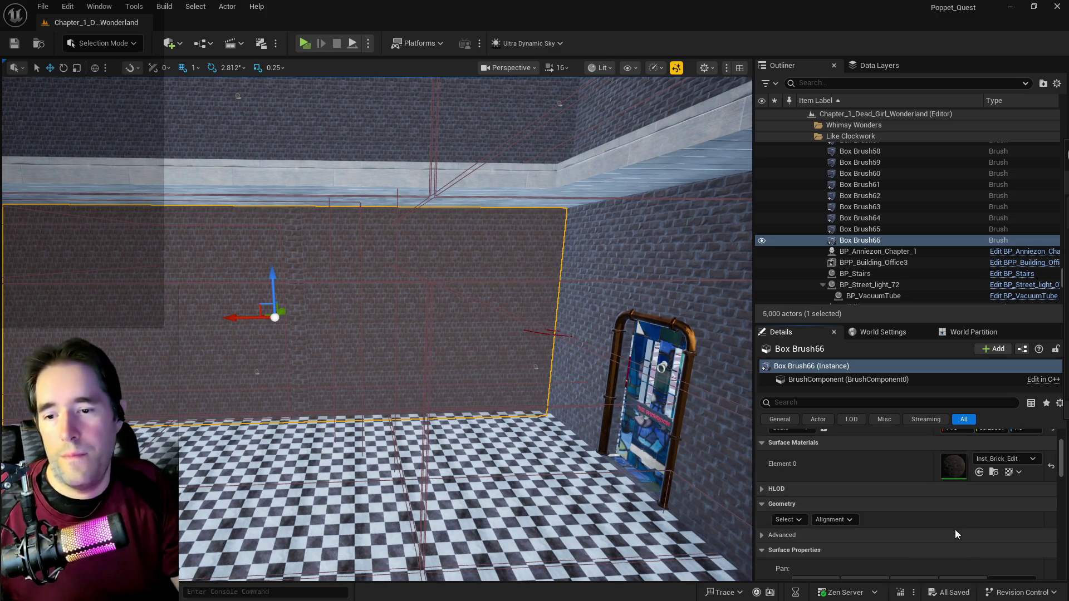
{"action": "scroll", "coordinate": [954, 530], "scroll_direction": "down", "scroll_amount": 4}
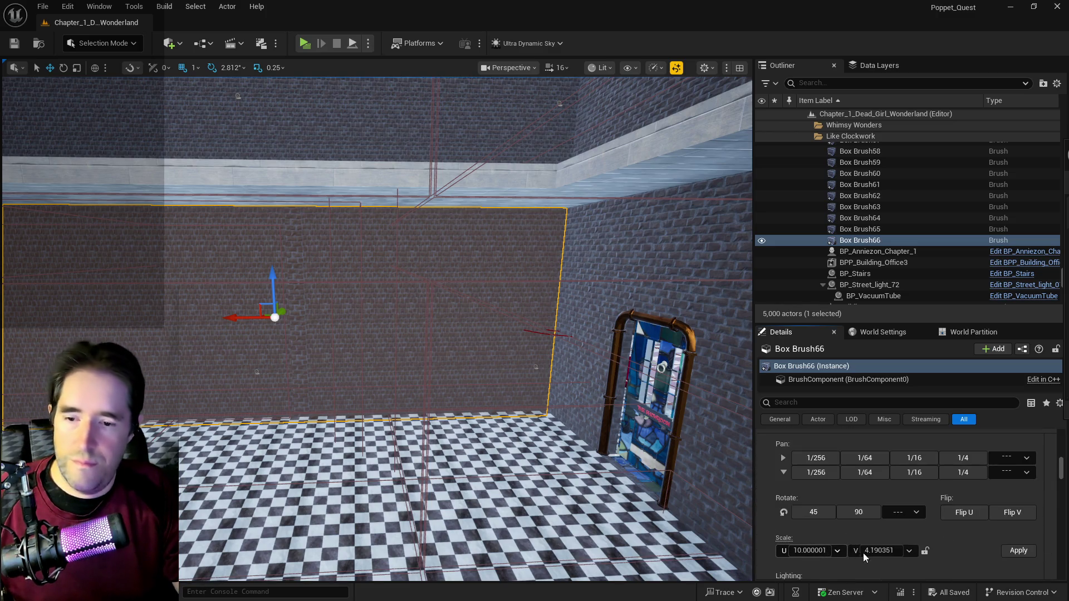
{"action": "left_click", "coordinate": [924, 551]}
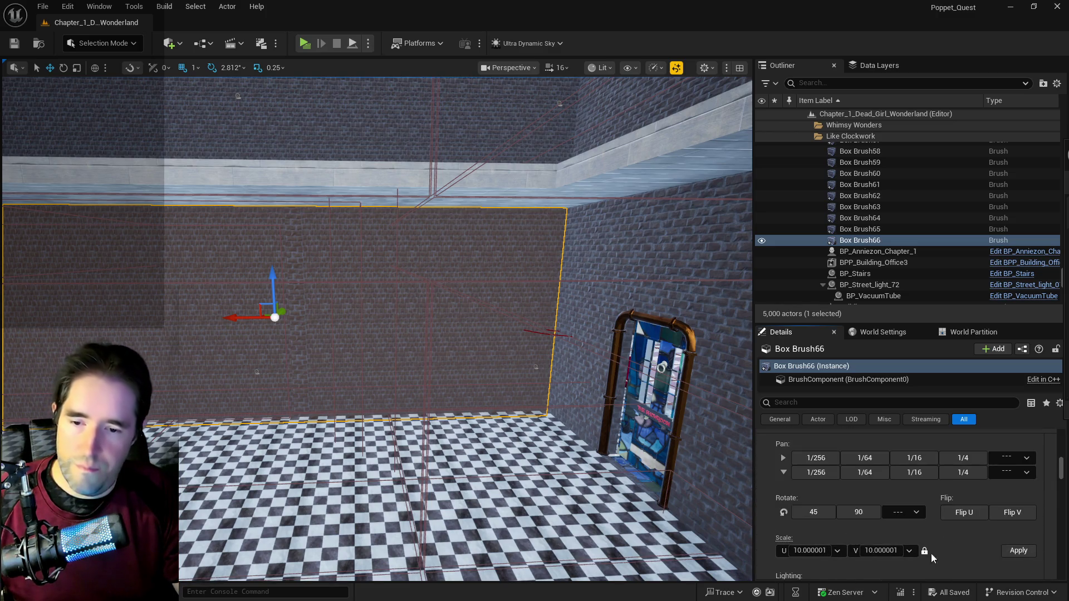
{"action": "left_click", "coordinate": [1018, 550]}
Step: Duplicate the wall brush as Box Brush67 and move the copy to the corridor's far side
{"action": "mouse_move", "coordinate": [692, 449]}
{"action": "left_mouse_down"}
{"action": "mouse_move", "coordinate": [561, 419]}
{"action": "mouse_move", "coordinate": [506, 305]}
{"action": "mouse_move", "coordinate": [489, 314]}
{"action": "mouse_move", "coordinate": [513, 409]}
{"action": "left_mouse_up"}
{"action": "left_click", "coordinate": [510, 311]}
{"action": "key", "text": "ctrl+d"}
{"action": "mouse_move", "coordinate": [640, 409]}
{"action": "left_mouse_down"}
{"action": "mouse_move", "coordinate": [181, 346]}
{"action": "mouse_move", "coordinate": [189, 304]}
{"action": "mouse_move", "coordinate": [124, 311]}
{"action": "left_mouse_up"}
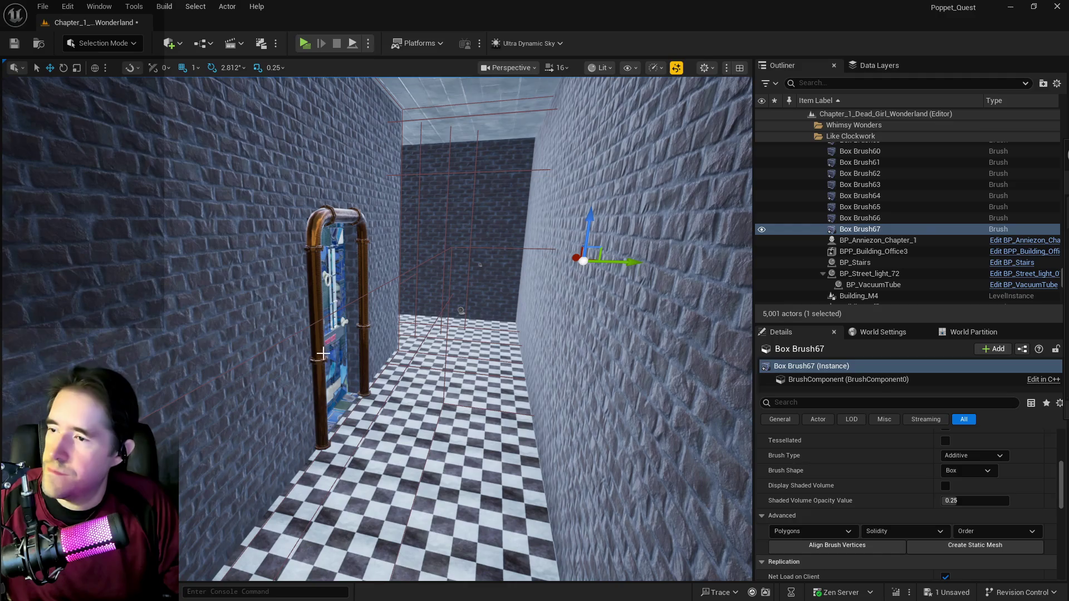
Step: Slide the glass door left along the wall and delete the Toy City slums wall
{"action": "left_click", "coordinate": [322, 353]}
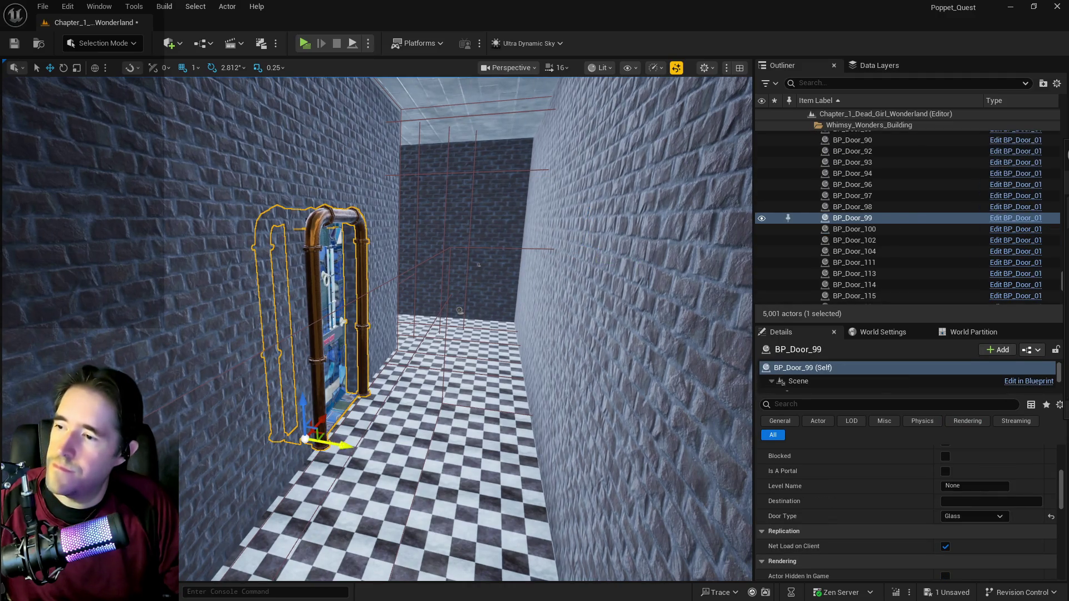
{"action": "left_click_drag", "start_coordinate": [336, 444], "coordinate": [255, 430]}
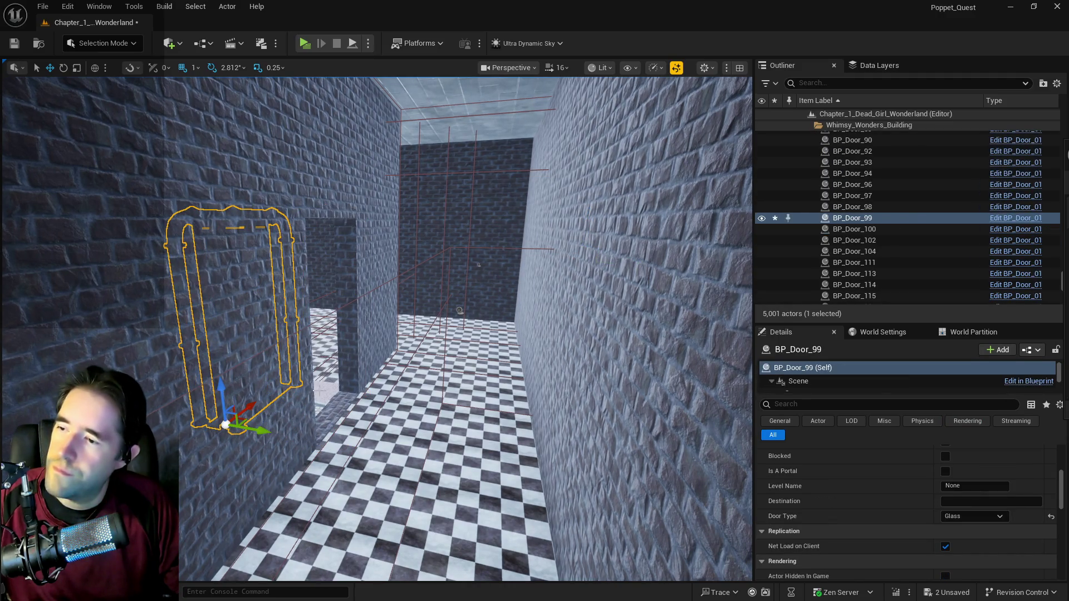
{"action": "left_click", "coordinate": [349, 383]}
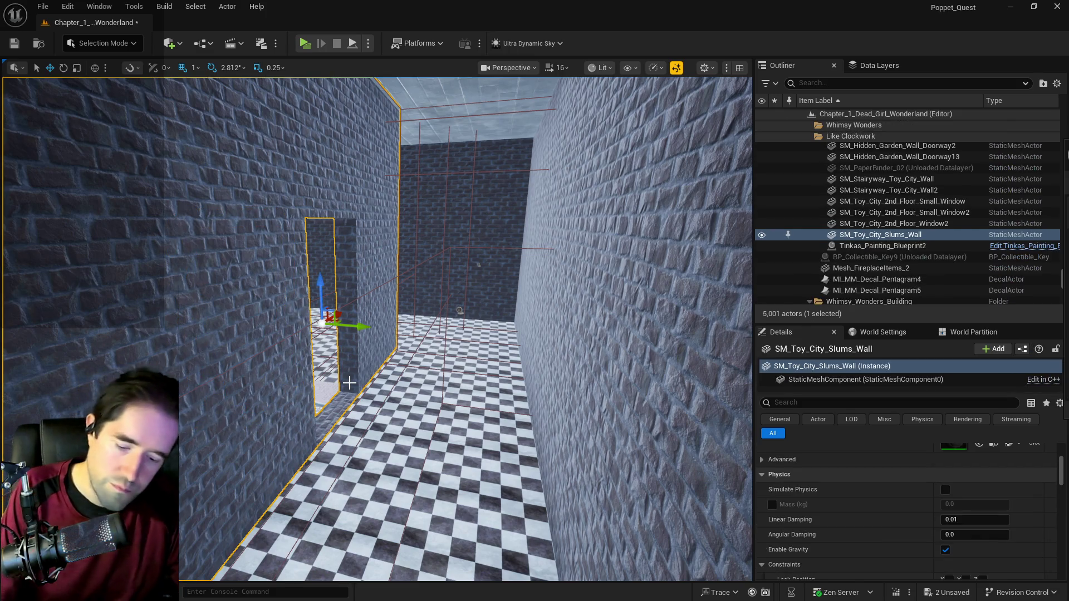
{"action": "key", "text": "Delete"}
Step: Slide BP_Door_96 sideways along Y and delete the hidden-garden doorway panel
{"action": "left_click", "coordinate": [563, 389]}
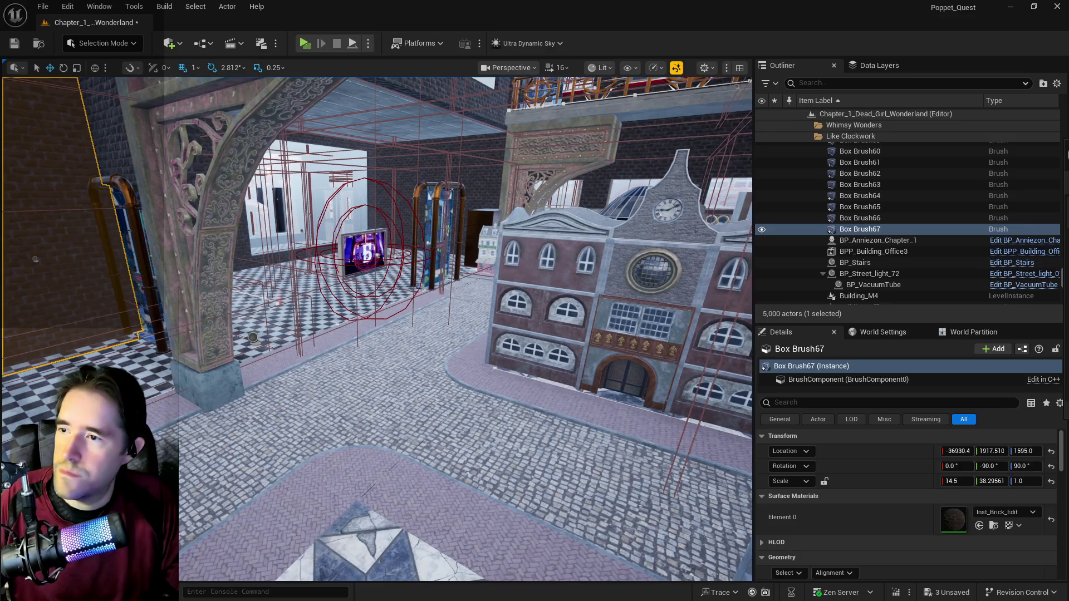
{"action": "left_click", "coordinate": [438, 247]}
{"action": "left_click_drag", "start_coordinate": [426, 277], "coordinate": [467, 285]}
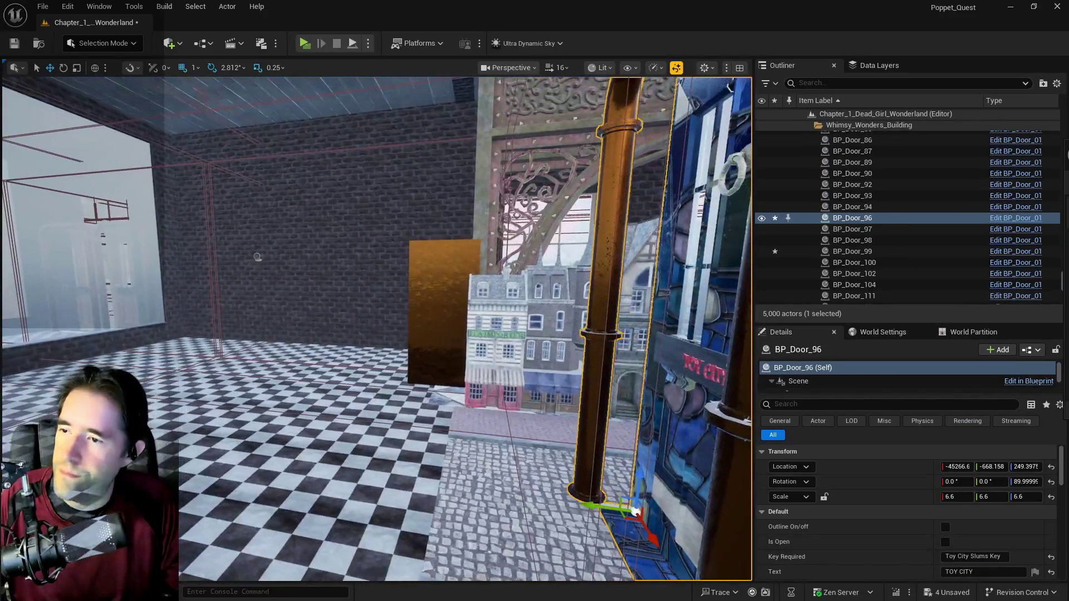
{"action": "left_click", "coordinate": [443, 278]}
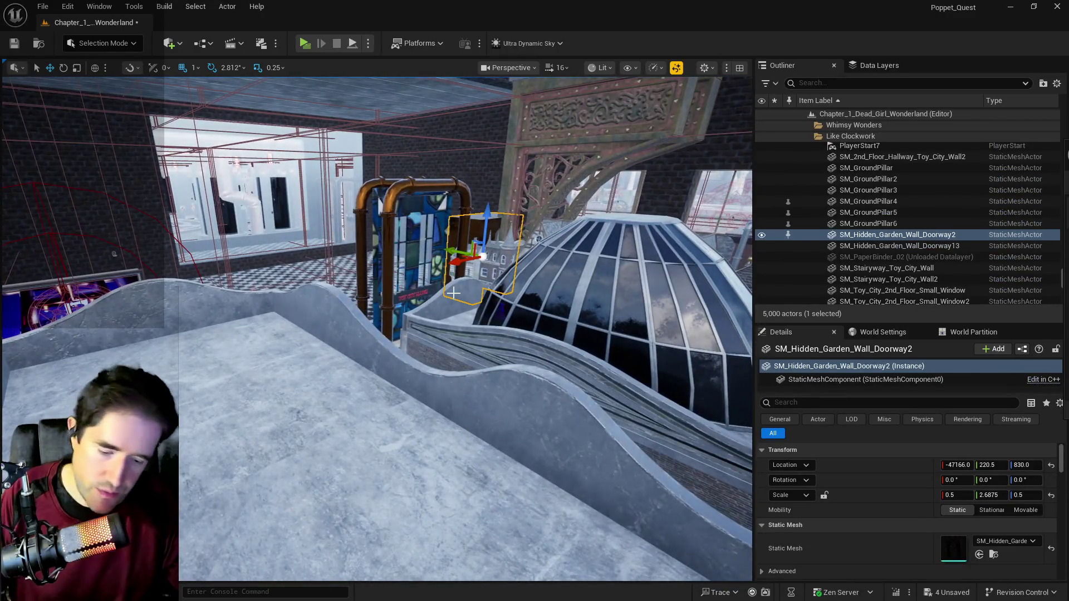
{"action": "key", "text": "Delete"}
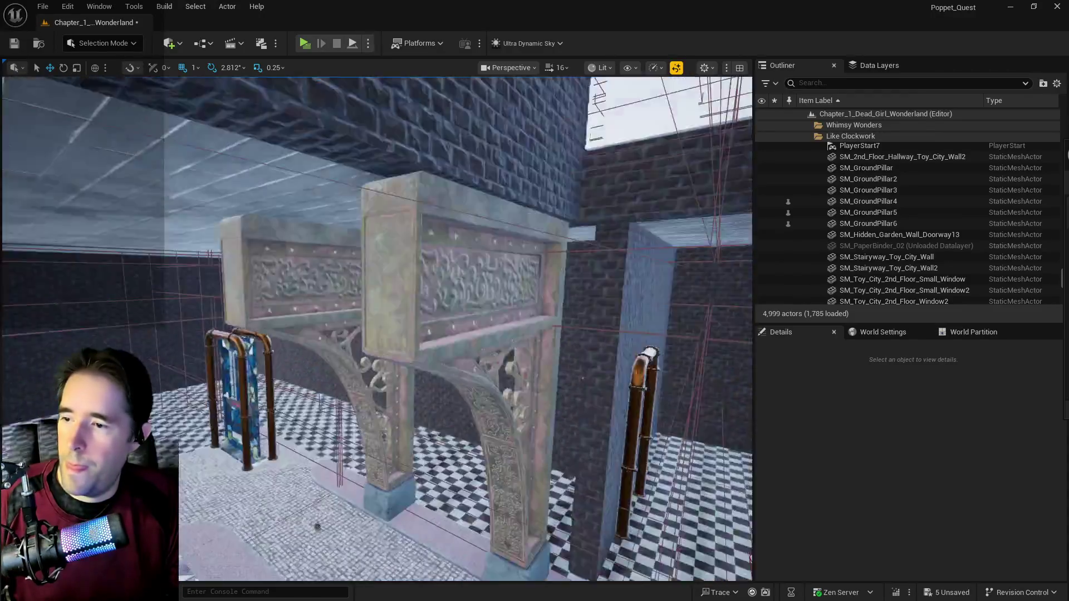
Step: Nudge Box Brush67 along Y to 314.51, then select the long brick wall Box Brush43
{"action": "key", "text": "w"}
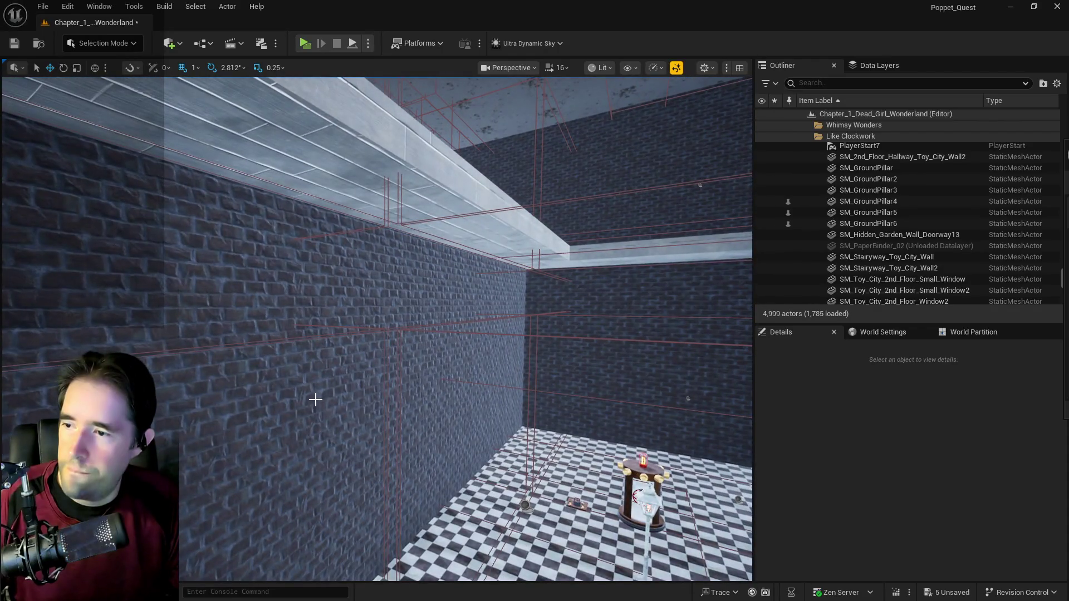
{"action": "left_click", "coordinate": [317, 399]}
{"action": "key", "text": "f"}
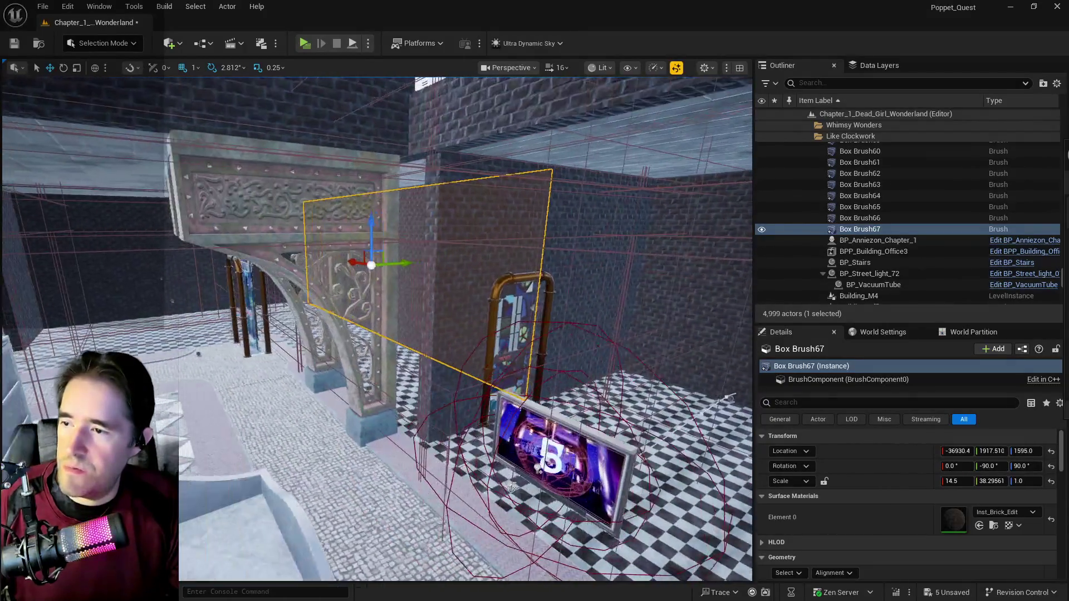
{"action": "left_click_drag", "start_coordinate": [403, 263], "coordinate": [349, 267]}
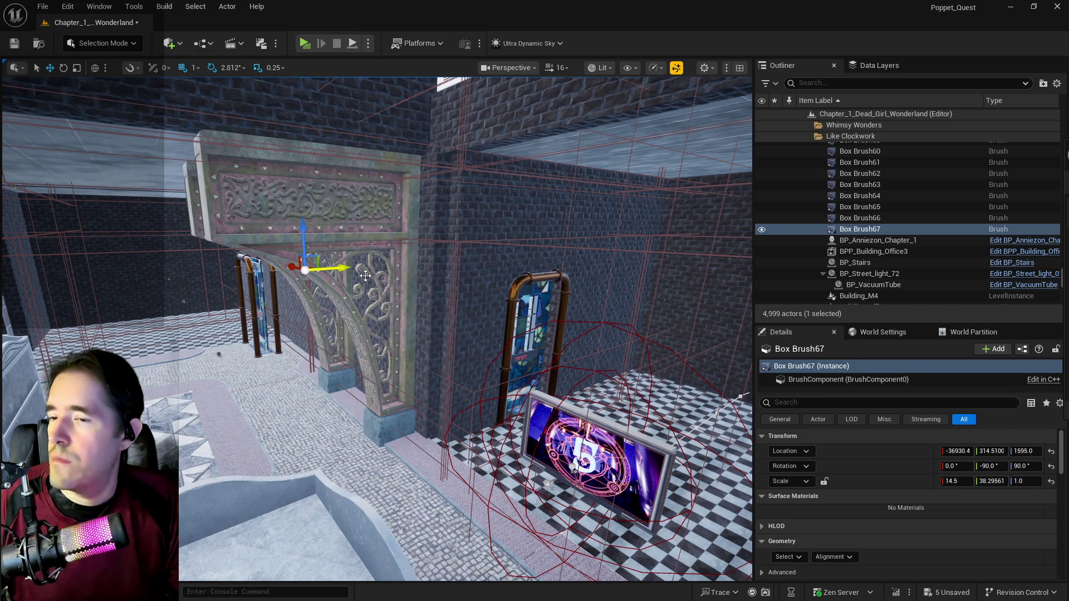
{"action": "left_click_drag", "start_coordinate": [468, 353], "coordinate": [501, 301]}
{"action": "mouse_move", "coordinate": [401, 323]}
{"action": "left_mouse_down"}
{"action": "mouse_move", "coordinate": [353, 323]}
{"action": "mouse_move", "coordinate": [334, 309]}
{"action": "mouse_move", "coordinate": [367, 309]}
{"action": "left_mouse_up"}
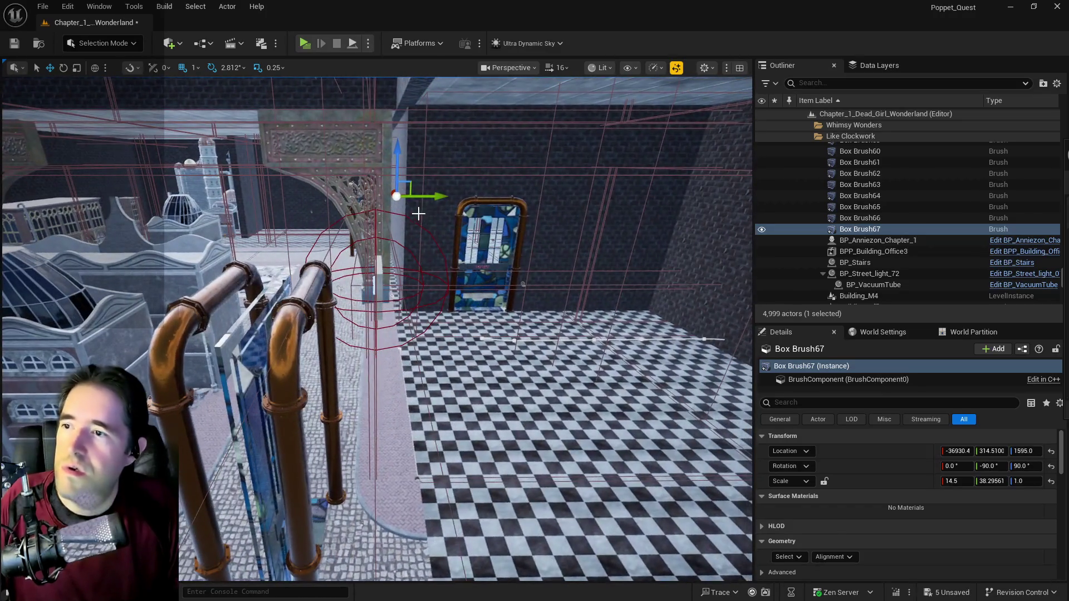
{"action": "left_click", "coordinate": [418, 213]}
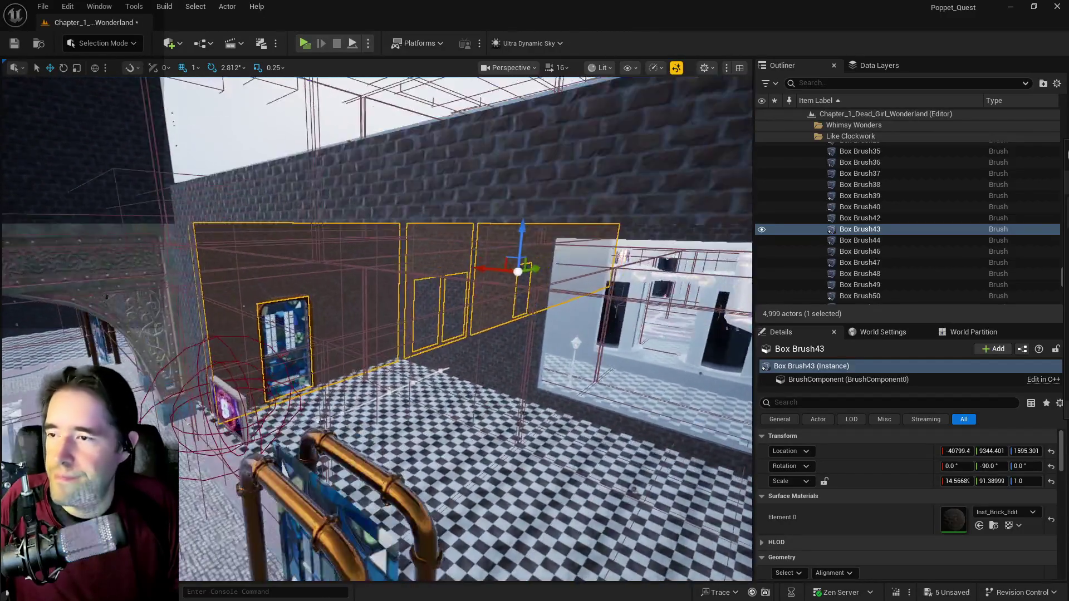
Step: Zoom in close on Box Brush43 beside the stained-glass doors
{"action": "scroll", "coordinate": [451, 316], "scroll_direction": "up", "scroll_amount": 2}
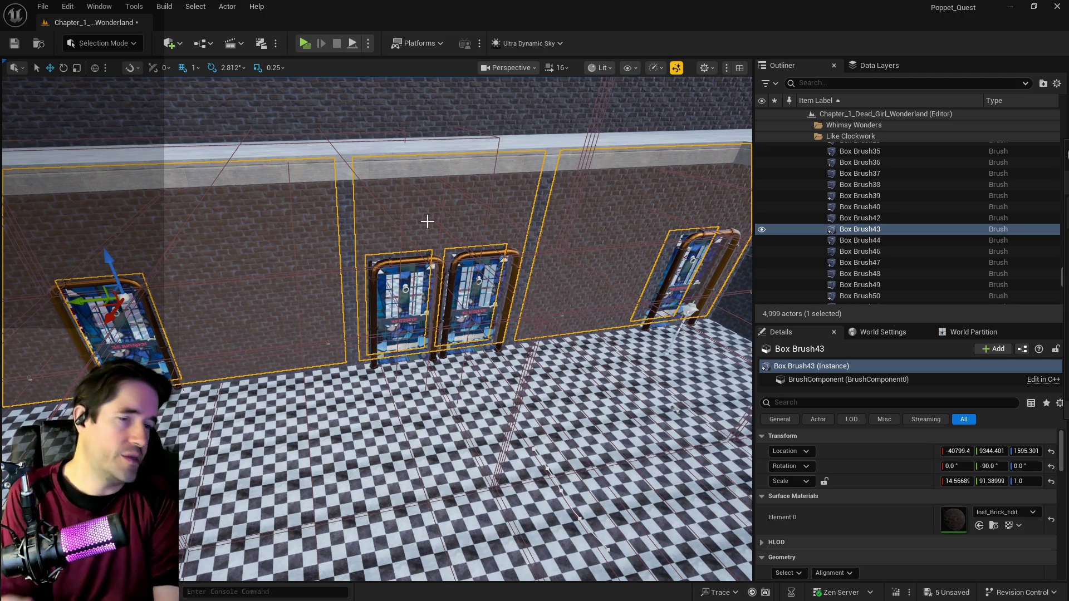
Step: Move Box Brush43 to Location Y 5002.401 and stretch its Y scale to 111.4696
{"action": "key", "text": "f"}
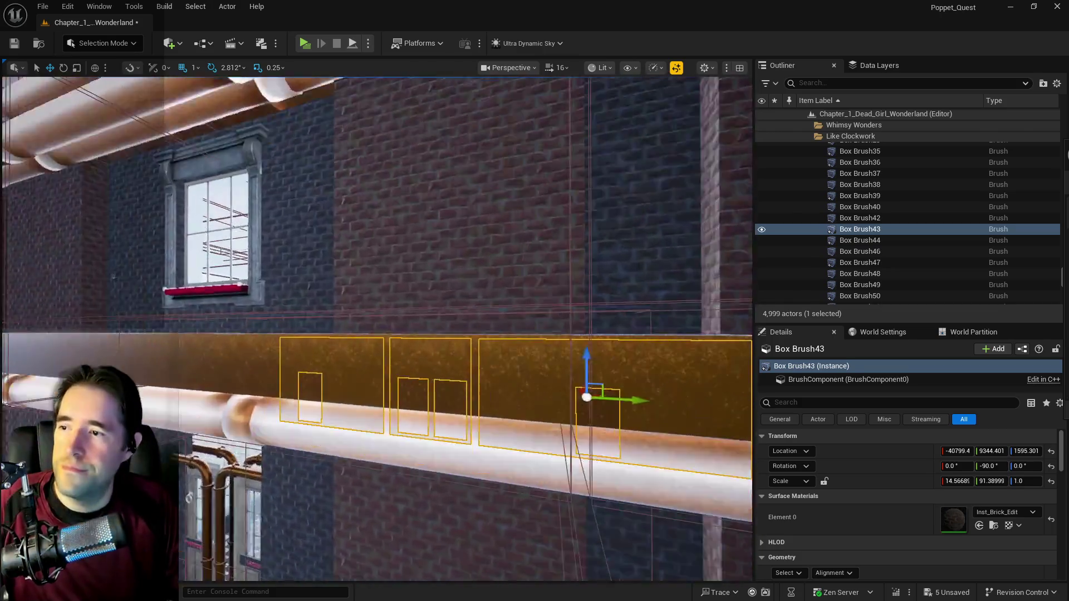
{"action": "mouse_move", "coordinate": [543, 229]}
{"action": "left_mouse_down"}
{"action": "mouse_move", "coordinate": [534, 212]}
{"action": "mouse_move", "coordinate": [556, 234]}
{"action": "mouse_move", "coordinate": [543, 229]}
{"action": "mouse_move", "coordinate": [477, 308]}
{"action": "mouse_move", "coordinate": [536, 306]}
{"action": "left_mouse_up"}
{"action": "mouse_move", "coordinate": [623, 305]}
{"action": "left_mouse_down"}
{"action": "mouse_move", "coordinate": [522, 327]}
{"action": "mouse_move", "coordinate": [572, 326]}
{"action": "left_mouse_up"}
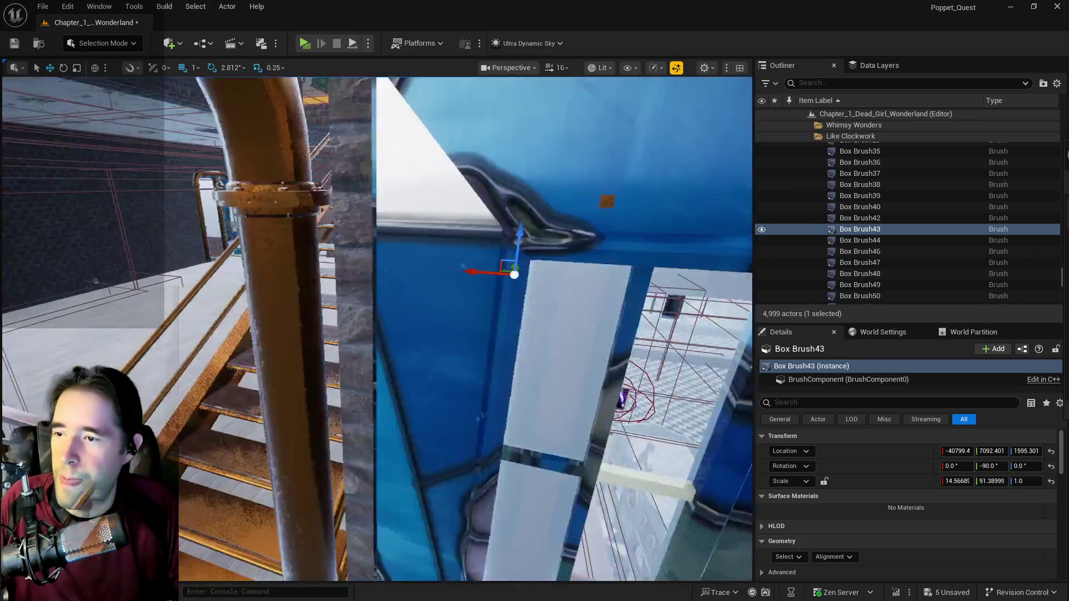
{"action": "left_click_drag", "start_coordinate": [501, 334], "coordinate": [490, 312]}
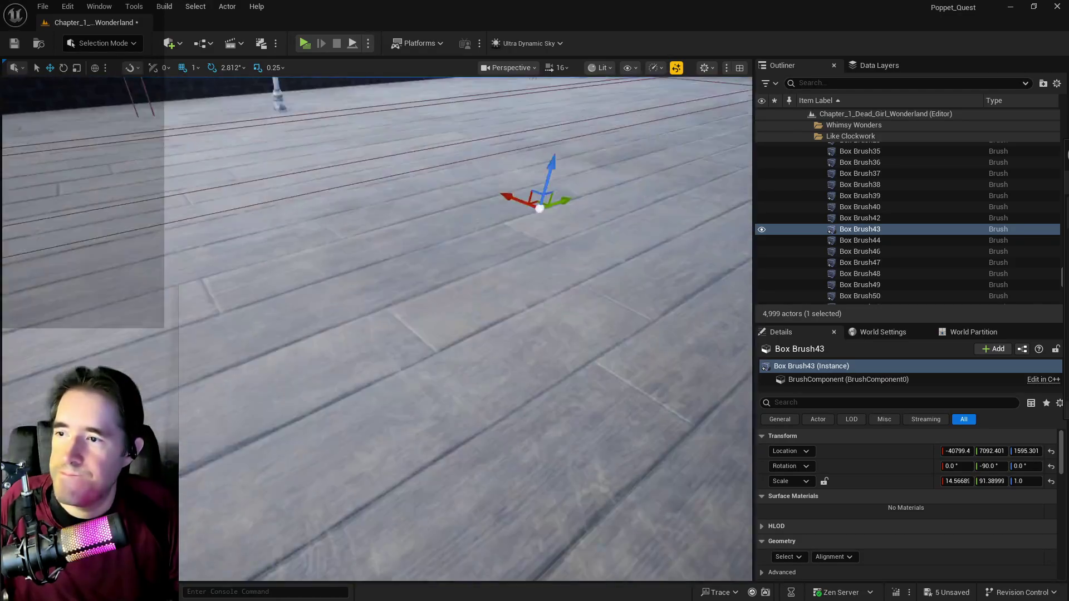
{"action": "mouse_move", "coordinate": [462, 328]}
{"action": "left_mouse_down"}
{"action": "mouse_move", "coordinate": [428, 295]}
{"action": "mouse_move", "coordinate": [471, 310]}
{"action": "mouse_move", "coordinate": [423, 300]}
{"action": "left_mouse_up"}
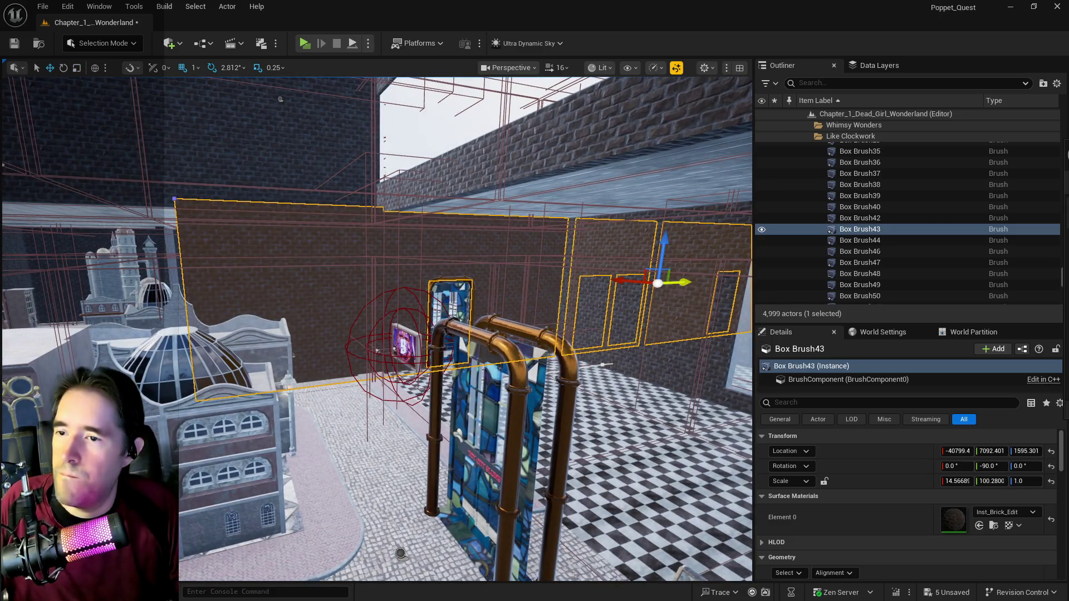
{"action": "left_click_drag", "start_coordinate": [686, 283], "coordinate": [539, 313]}
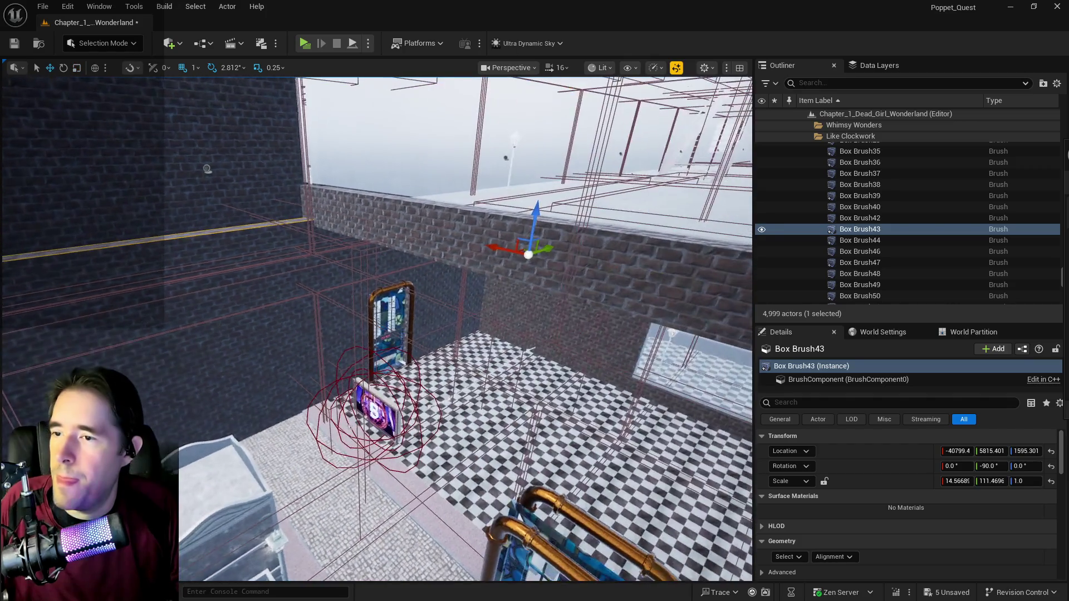
{"action": "left_click_drag", "start_coordinate": [546, 251], "coordinate": [539, 251]}
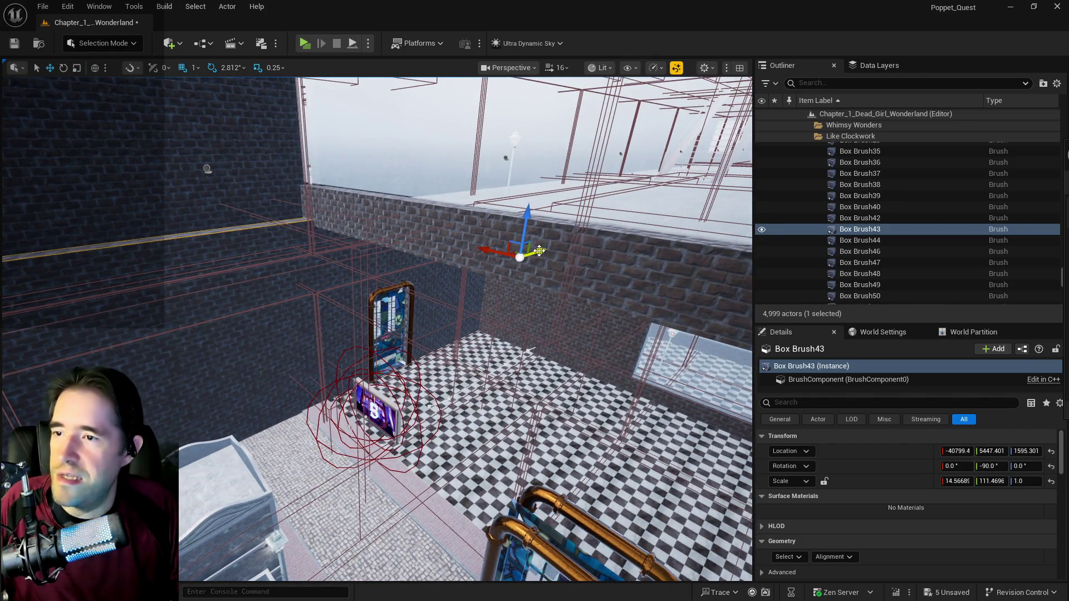
{"action": "left_click_drag", "start_coordinate": [508, 296], "coordinate": [508, 296]}
{"action": "left_click_drag", "start_coordinate": [656, 250], "coordinate": [657, 250]}
{"action": "left_click_drag", "start_coordinate": [725, 251], "coordinate": [709, 250]}
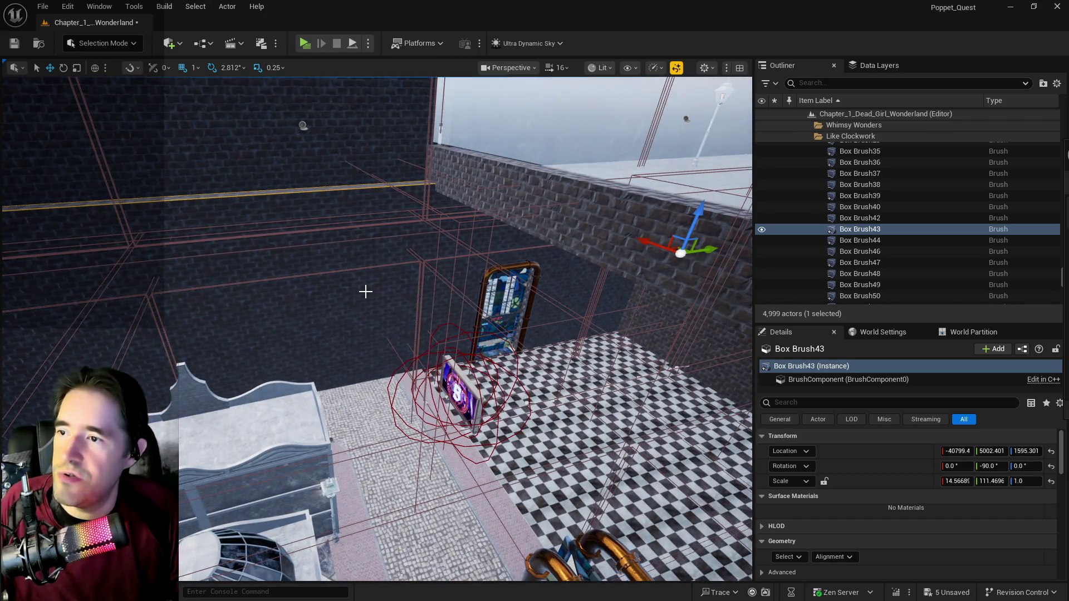
{"action": "left_click_drag", "start_coordinate": [365, 292], "coordinate": [365, 292]}
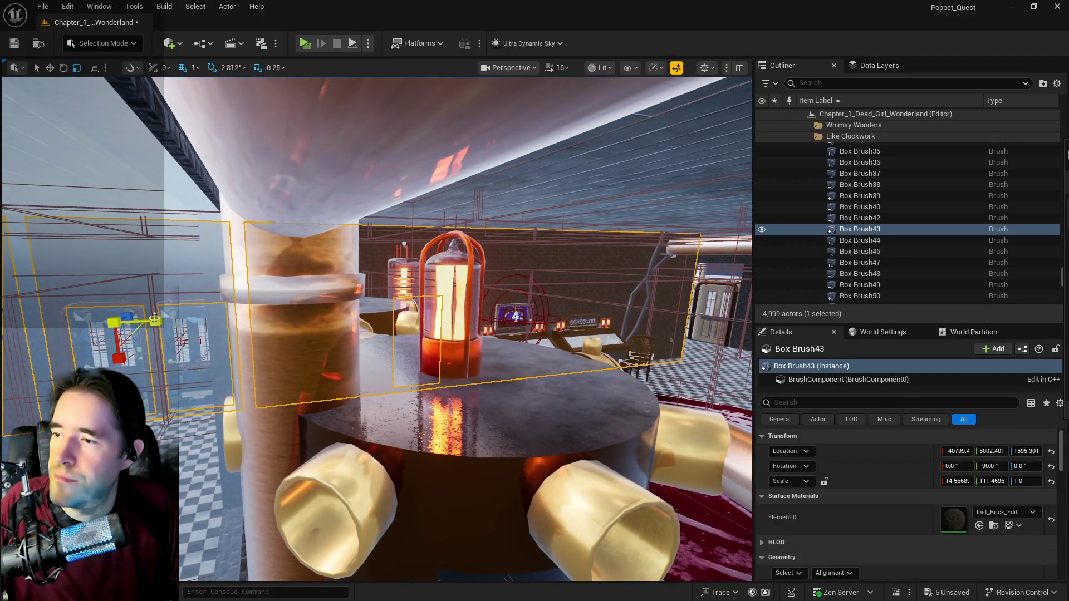
Step: Stretch Box Brush43 to Y scale 132.6665 and shift it to Y 5292.401
{"action": "left_click_drag", "start_coordinate": [154, 318], "coordinate": [158, 322]}
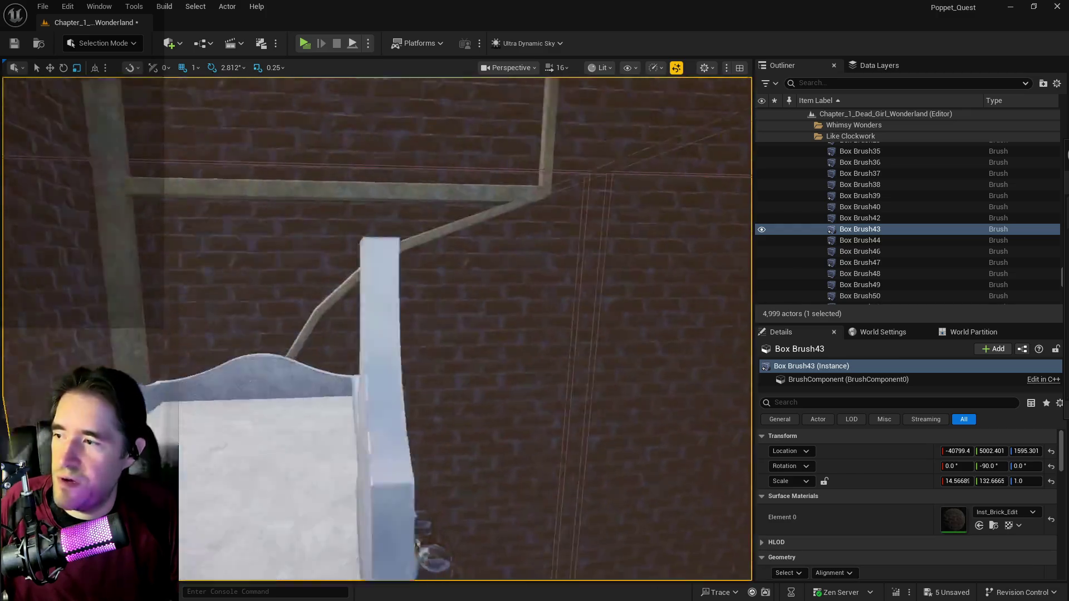
{"action": "left_click_drag", "start_coordinate": [377, 328], "coordinate": [378, 328]}
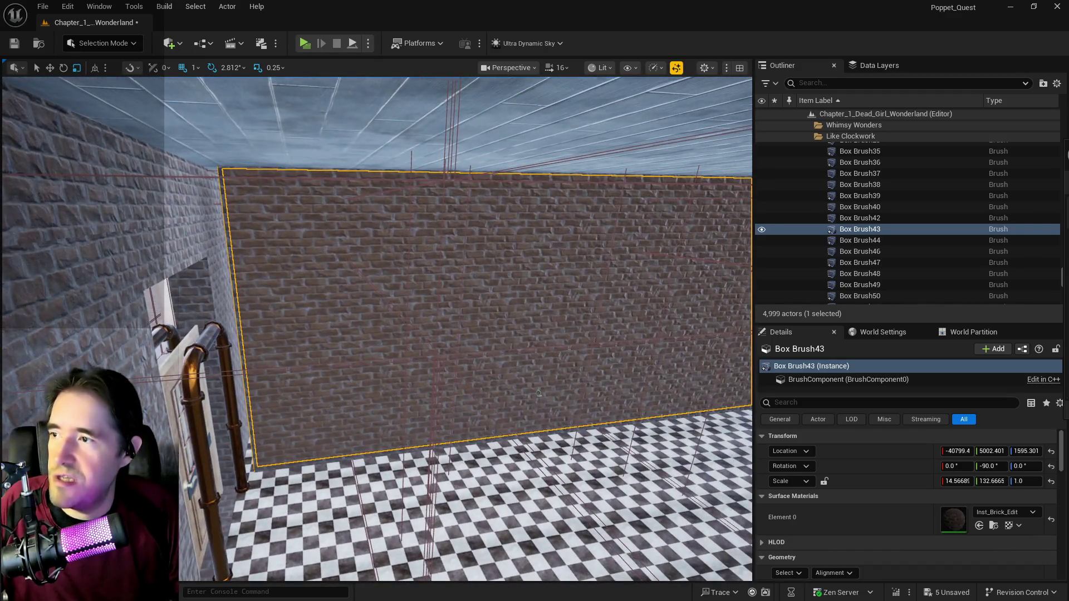
{"action": "left_click_drag", "start_coordinate": [539, 393], "coordinate": [325, 270]}
{"action": "mouse_move", "coordinate": [436, 313]}
{"action": "left_mouse_down"}
{"action": "mouse_move", "coordinate": [728, 314]}
{"action": "mouse_move", "coordinate": [732, 285]}
{"action": "mouse_move", "coordinate": [702, 268]}
{"action": "left_mouse_up"}
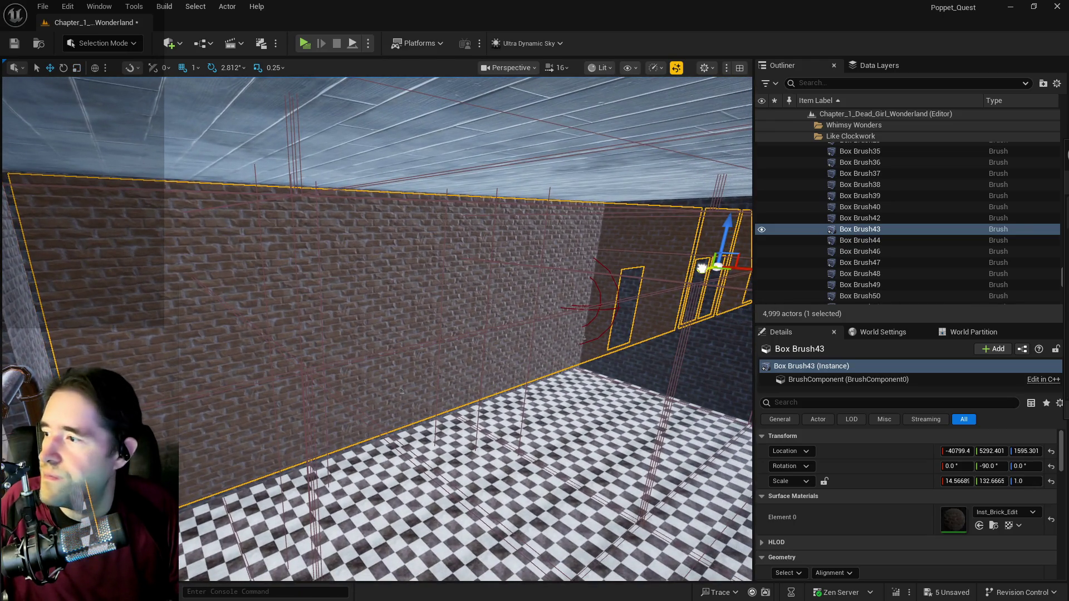
{"action": "mouse_move", "coordinate": [401, 392]}
{"action": "left_mouse_down"}
{"action": "mouse_move", "coordinate": [523, 294]}
{"action": "mouse_move", "coordinate": [612, 295]}
{"action": "mouse_move", "coordinate": [312, 429]}
{"action": "mouse_move", "coordinate": [334, 401]}
{"action": "mouse_move", "coordinate": [400, 367]}
{"action": "left_mouse_up"}
{"action": "left_click_drag", "start_coordinate": [505, 295], "coordinate": [505, 295]}
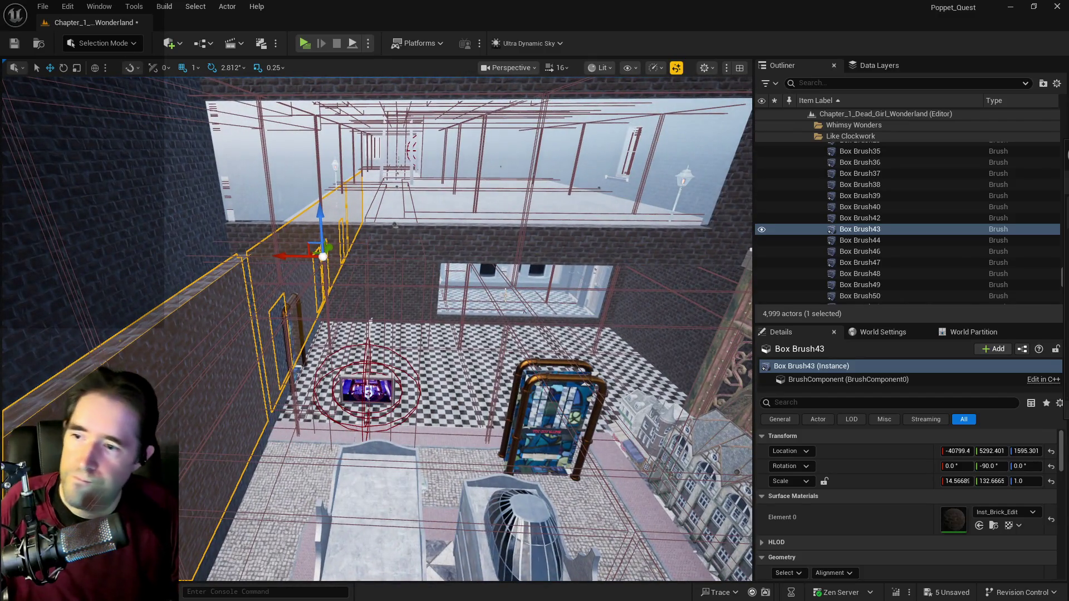
Step: Save the level and wait until the status bar reads All Saved
{"action": "key", "text": "ctrl+s"}
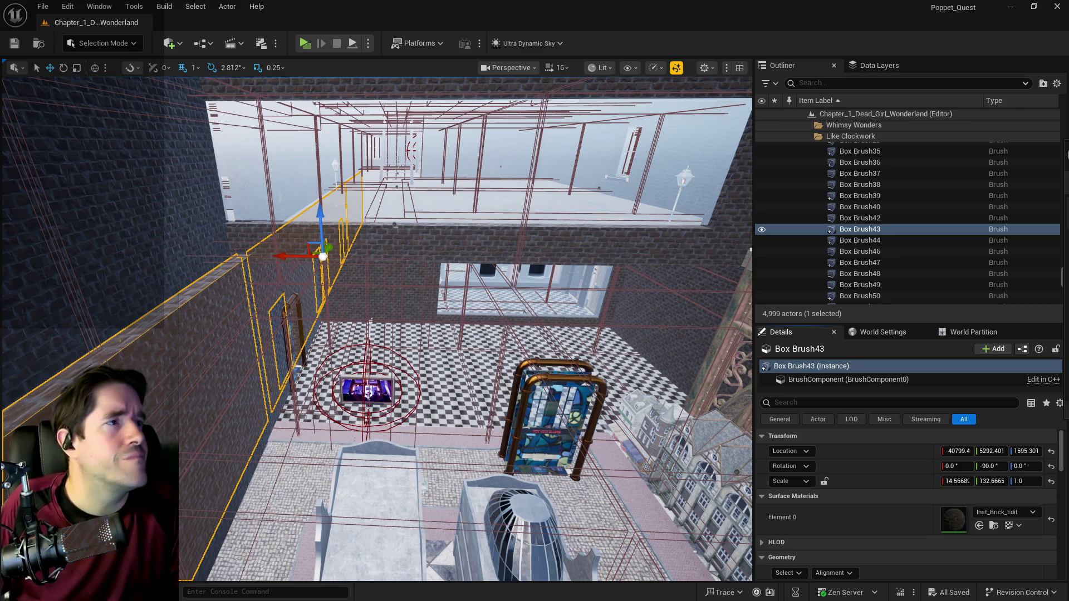
{"action": "key", "text": "f"}
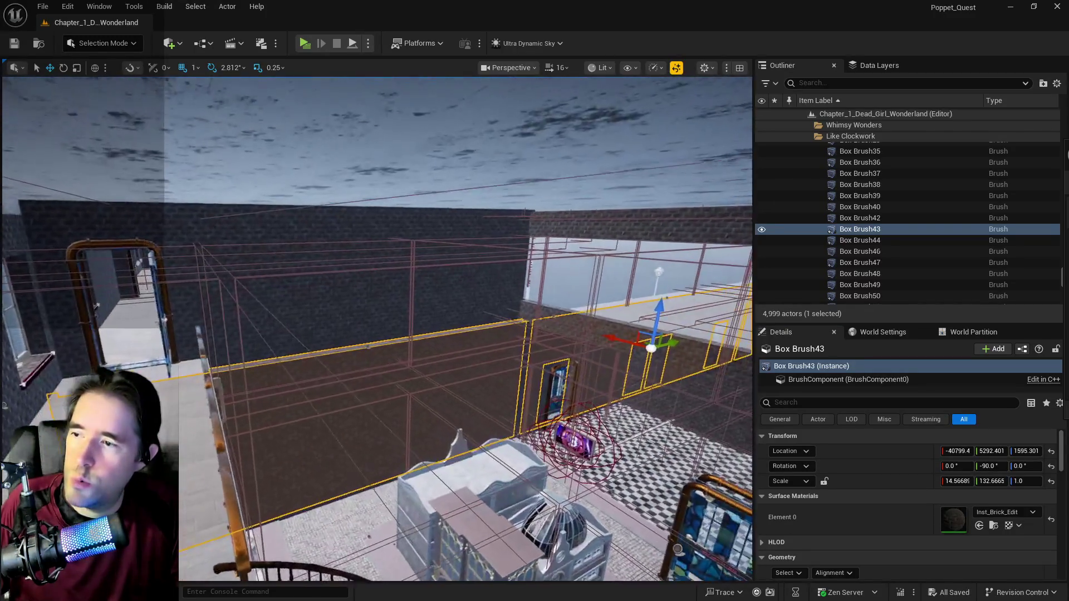
Step: Group-select Box Brush36, Box Brush40 and BP_Door_113 and move them together along X
{"action": "left_click", "coordinate": [535, 273]}
{"action": "key", "text": "f"}
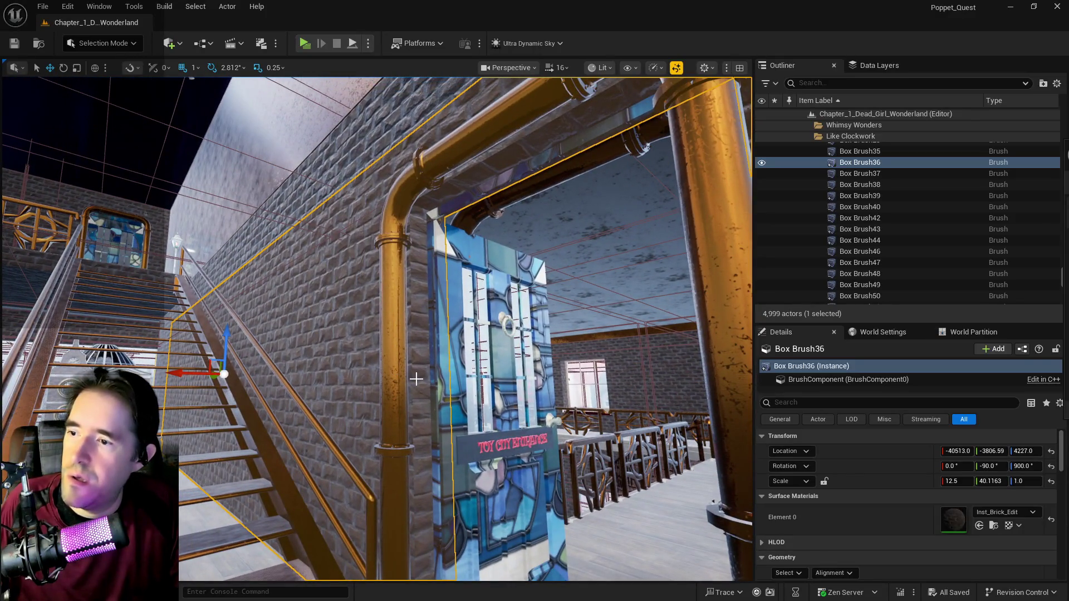
{"action": "left_click", "coordinate": [425, 380], "text": "ctrl"}
{"action": "left_click", "coordinate": [475, 378], "text": "ctrl"}
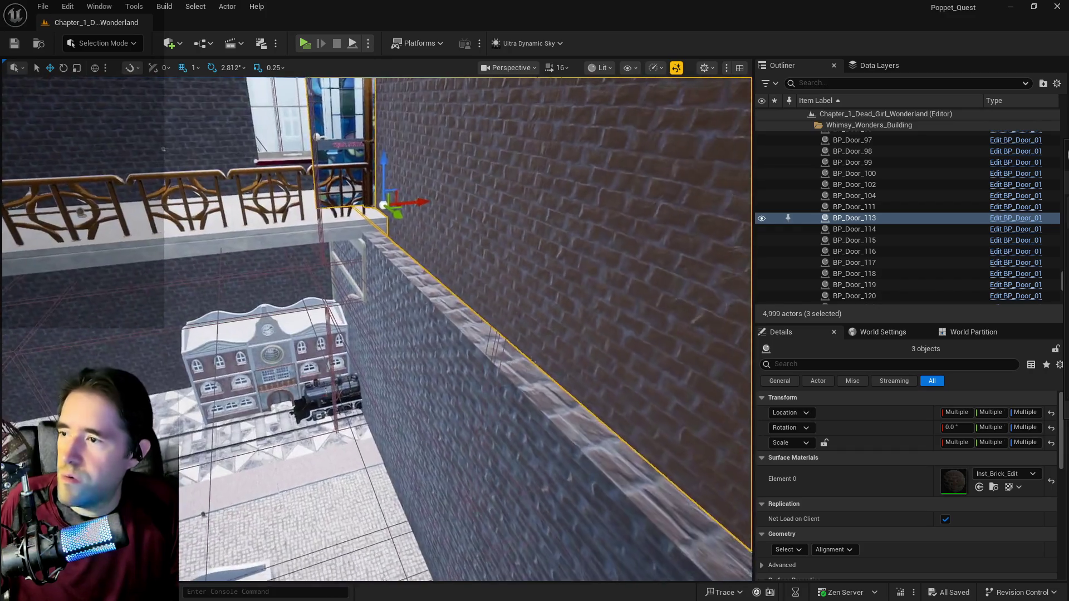
{"action": "left_click", "coordinate": [430, 205]}
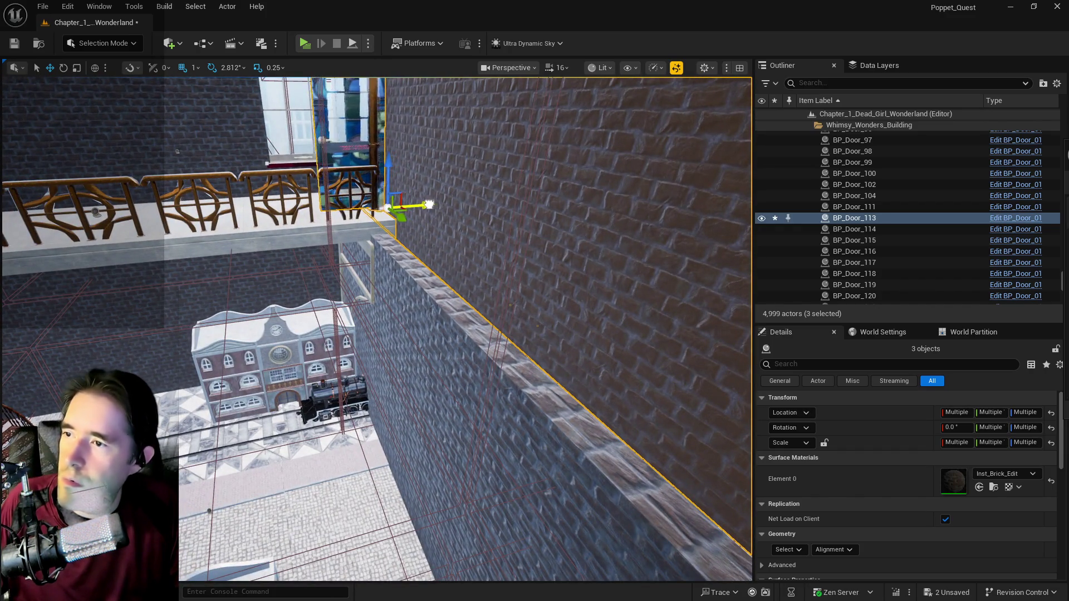
{"action": "left_click_drag", "start_coordinate": [421, 204], "coordinate": [403, 203]}
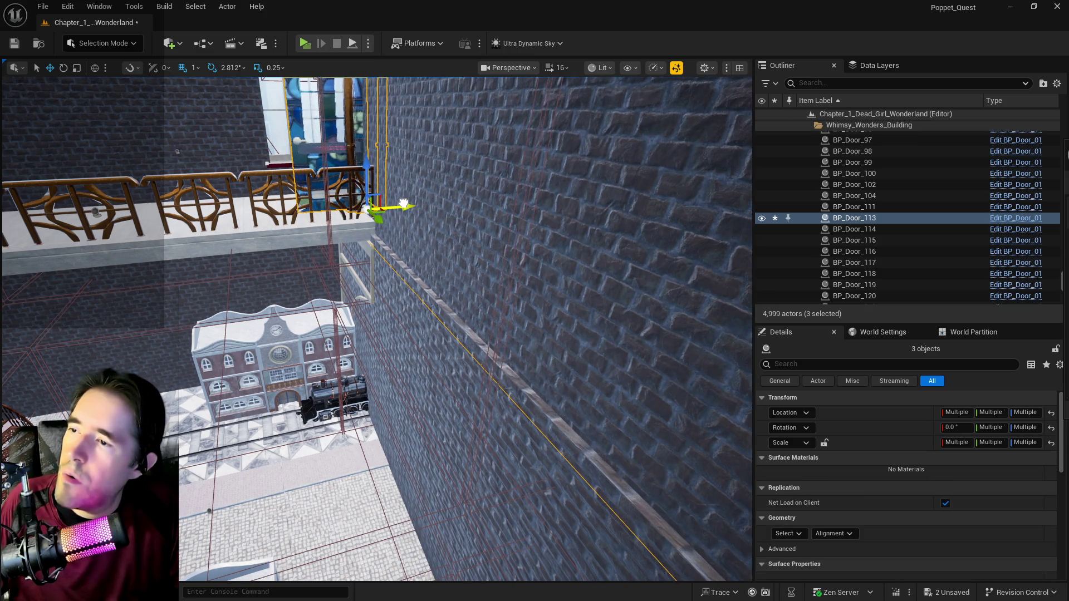
{"action": "scroll", "coordinate": [407, 204], "scroll_direction": "up", "scroll_amount": 3}
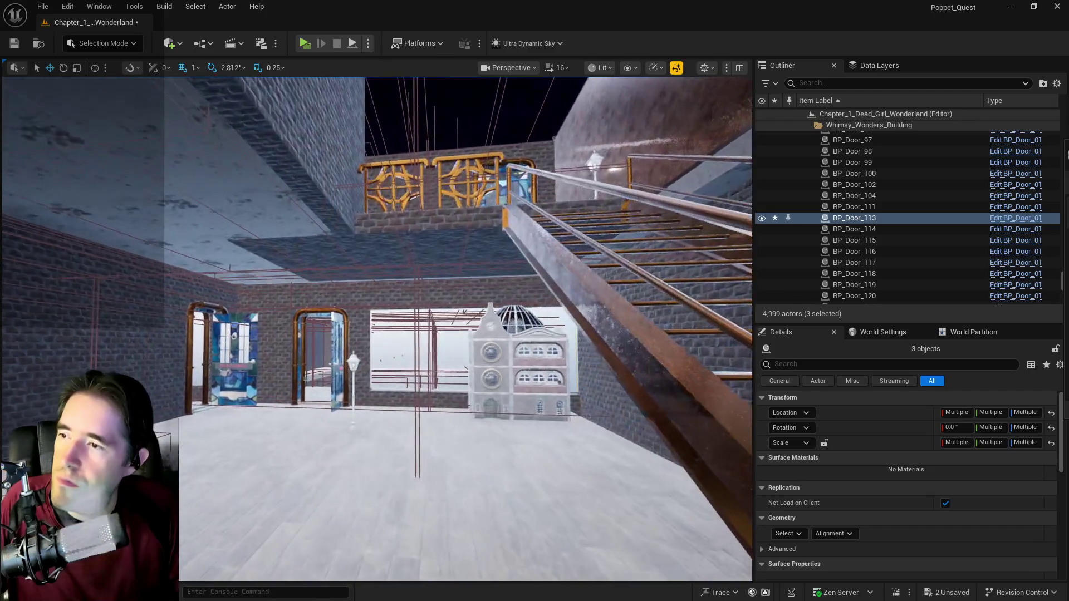
Step: Frame the Toy City entrance landing and save the level
{"action": "left_click", "coordinate": [370, 246]}
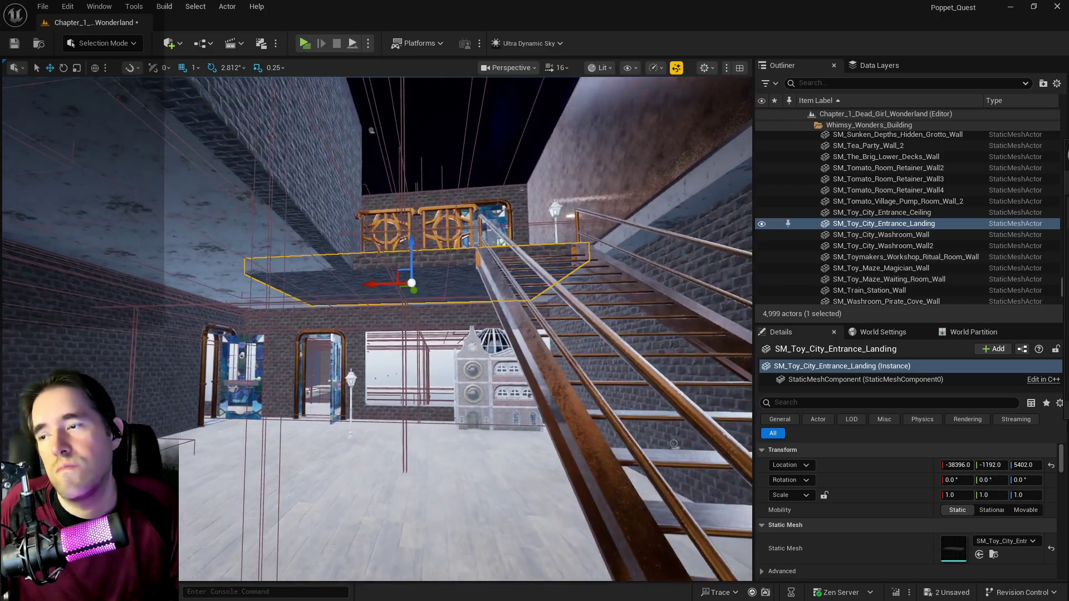
{"action": "key", "text": "f"}
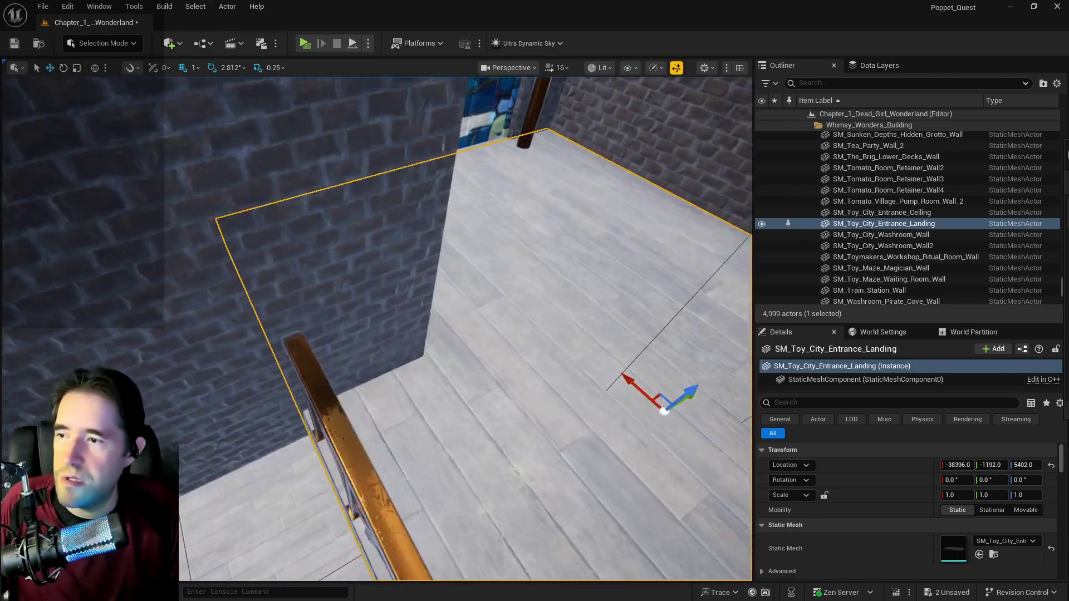
{"action": "mouse_move", "coordinate": [377, 329]}
{"action": "left_mouse_down"}
{"action": "mouse_move", "coordinate": [376, 262]}
{"action": "mouse_move", "coordinate": [374, 278]}
{"action": "left_mouse_up"}
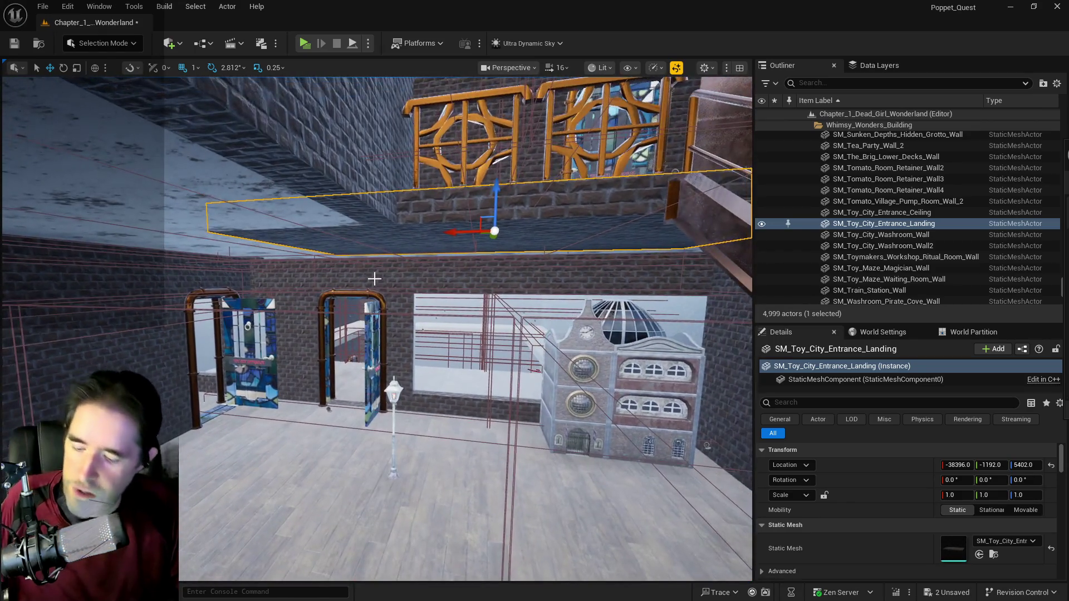
{"action": "key", "text": "ctrl+s"}
Step: Select the chessboard floor mesh SM_Chapter_3_Floor in the checkered-floor room
{"action": "left_click", "coordinate": [401, 353]}
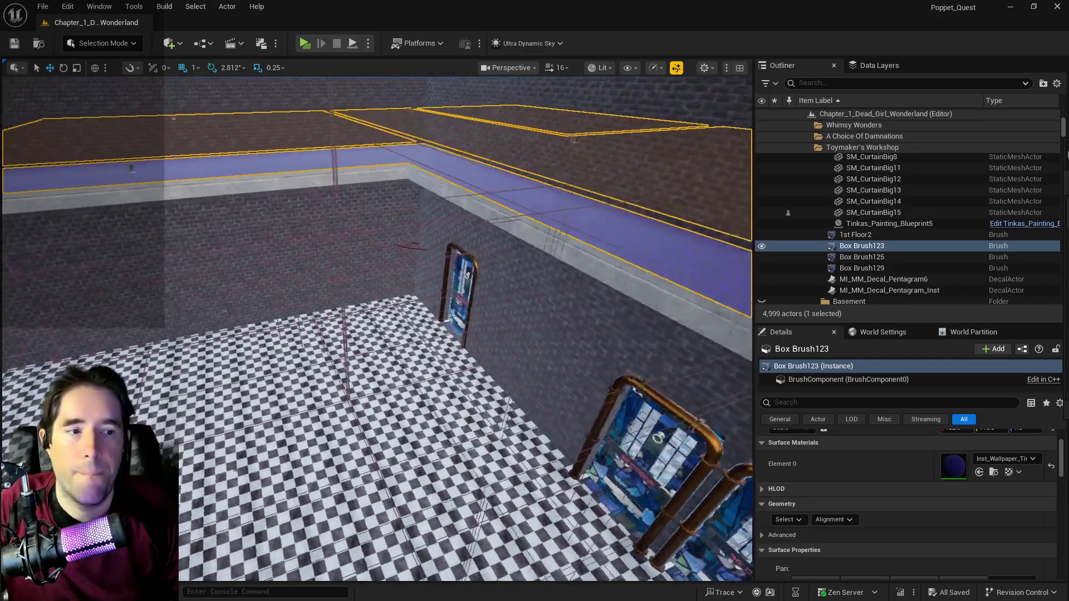
{"action": "left_click_drag", "start_coordinate": [376, 301], "coordinate": [376, 390]}
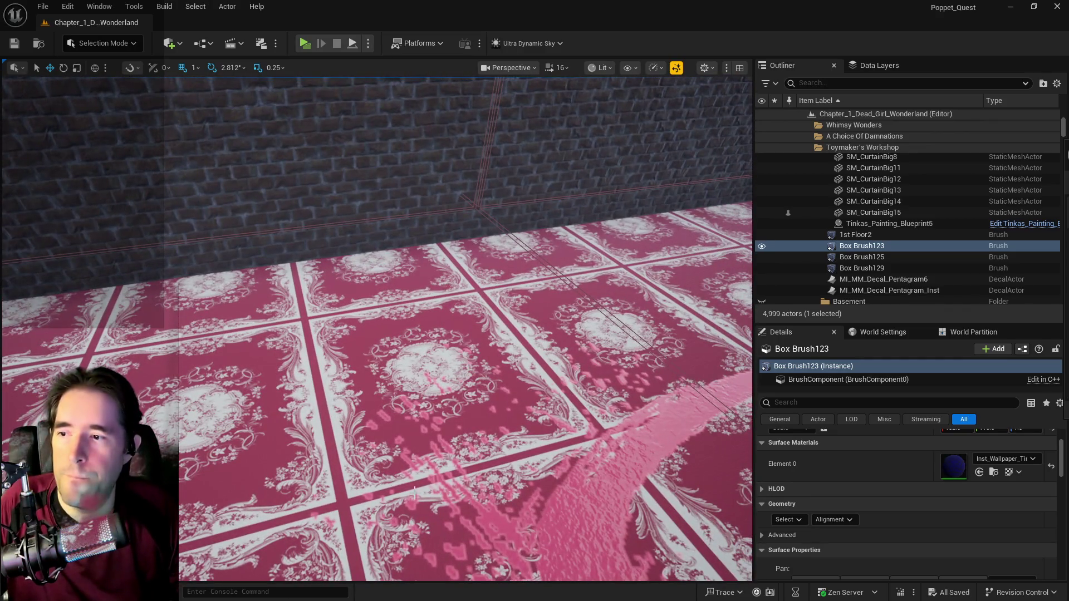
{"action": "left_click", "coordinate": [613, 418]}
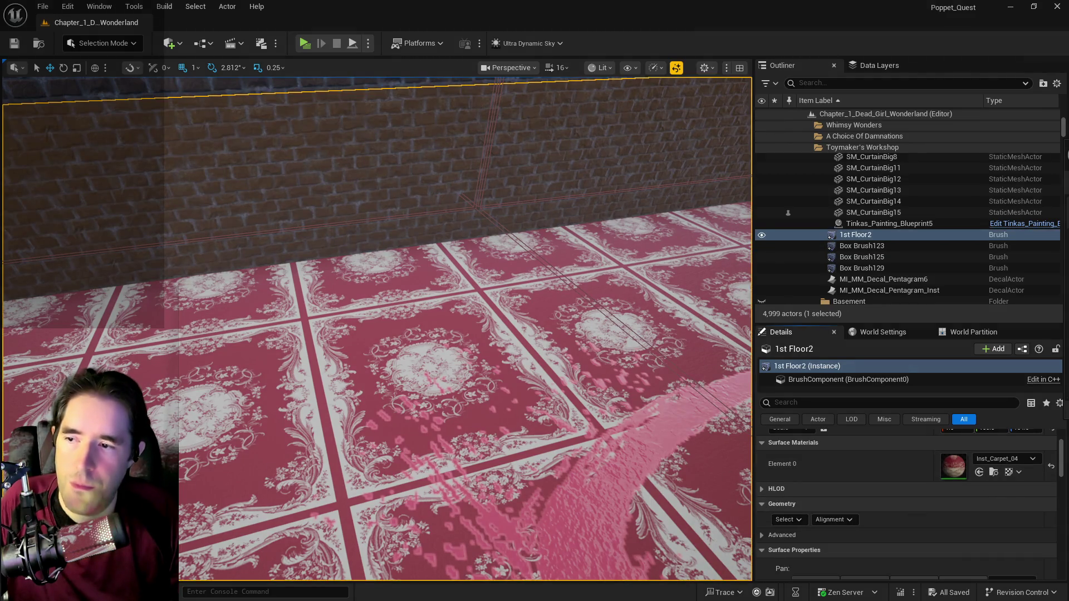
{"action": "key", "text": "f"}
{"action": "left_click", "coordinate": [466, 452]}
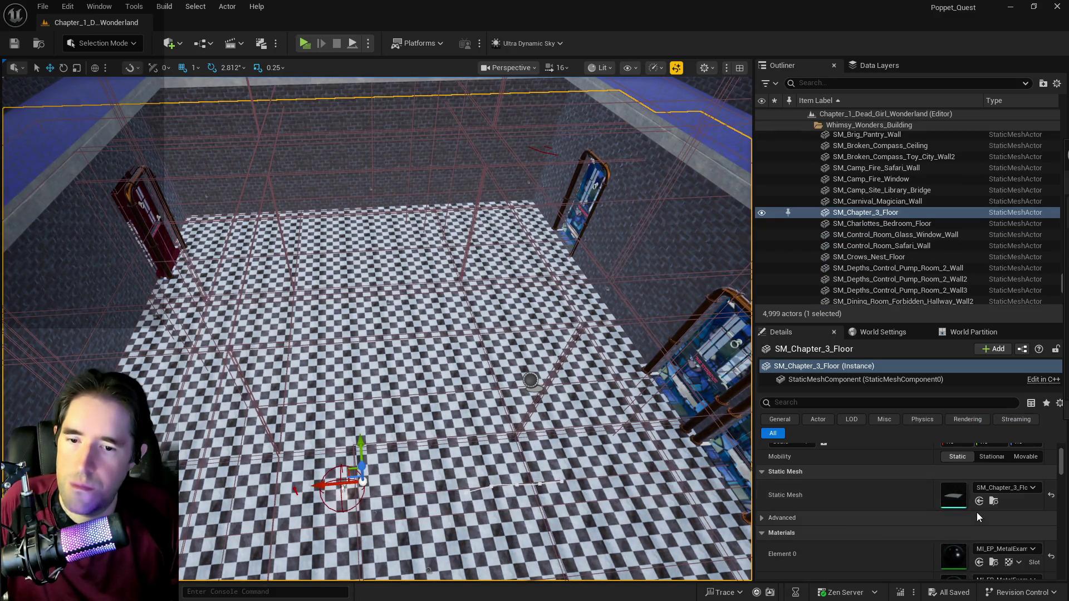
Step: Replace SM_Chapter_3_Floor's Element 2 chessboard material with blue Inst_Wallpaper and save
{"action": "scroll", "coordinate": [963, 516], "scroll_direction": "down", "scroll_amount": 3}
{"action": "left_click", "coordinate": [978, 536]}
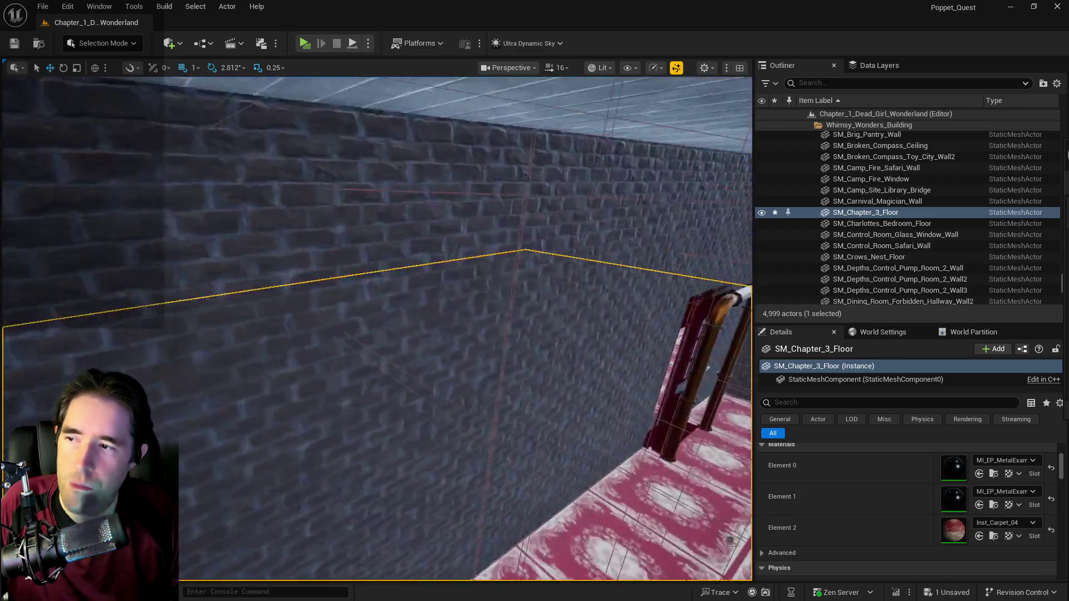
{"action": "mouse_move", "coordinate": [376, 328]}
{"action": "left_mouse_down"}
{"action": "mouse_move", "coordinate": [401, 290]}
{"action": "mouse_move", "coordinate": [384, 334]}
{"action": "left_mouse_up"}
{"action": "left_click_drag", "start_coordinate": [597, 236], "coordinate": [731, 452]}
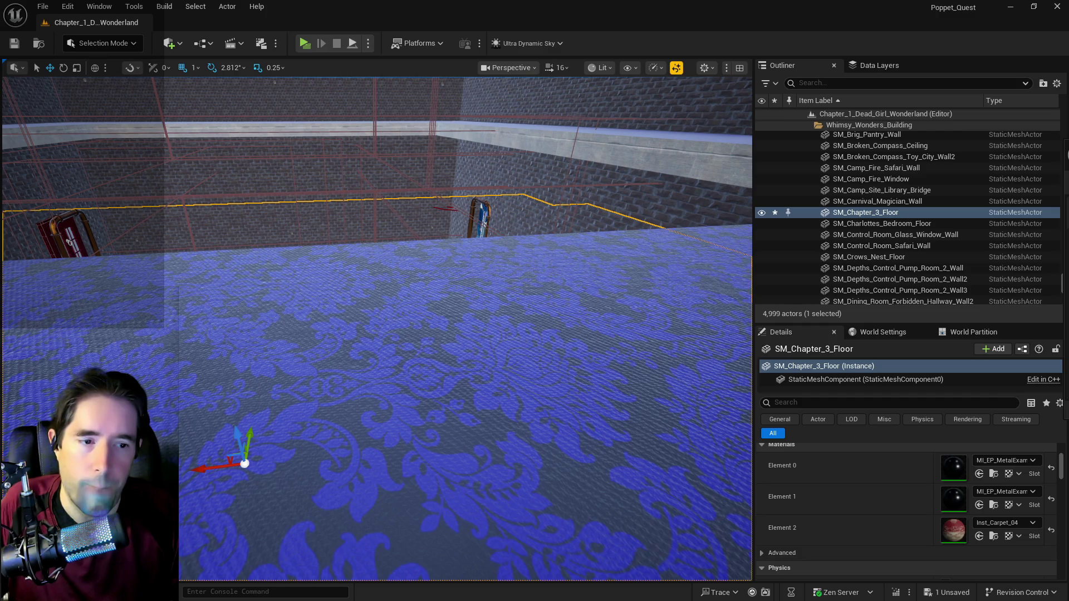
{"action": "left_click_drag", "start_coordinate": [501, 467], "coordinate": [500, 445]}
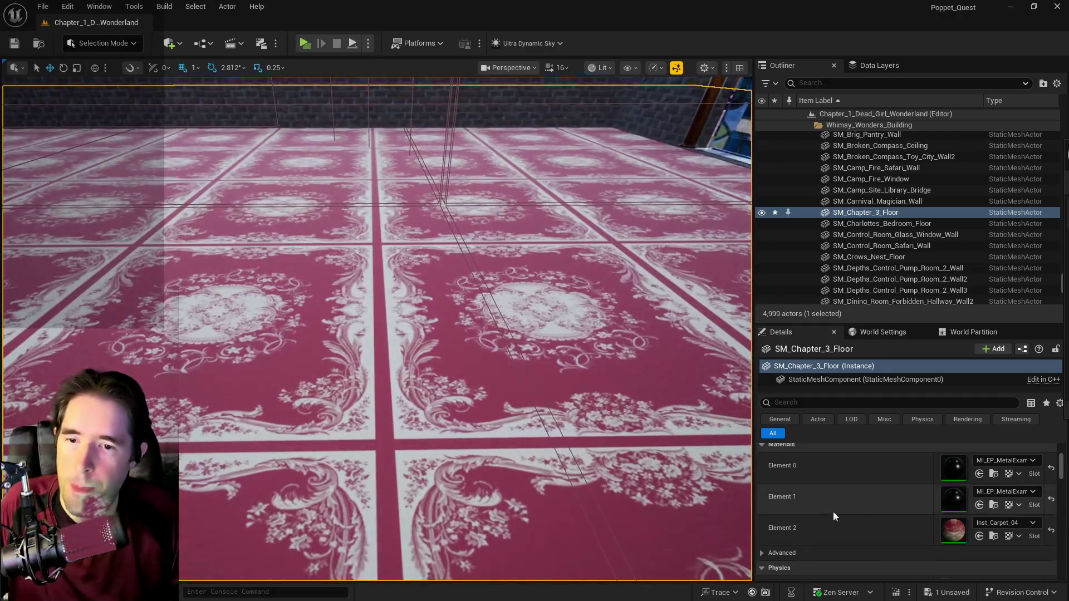
{"action": "key", "text": "ctrl+z"}
{"action": "mouse_move", "coordinate": [478, 334]}
{"action": "left_mouse_down"}
{"action": "mouse_move", "coordinate": [362, 222]}
{"action": "mouse_move", "coordinate": [544, 459]}
{"action": "mouse_move", "coordinate": [534, 451]}
{"action": "mouse_move", "coordinate": [534, 496]}
{"action": "mouse_move", "coordinate": [489, 437]}
{"action": "left_mouse_up"}
{"action": "key", "text": "ctrl+s"}
{"action": "mouse_move", "coordinate": [427, 349]}
{"action": "left_mouse_down"}
{"action": "mouse_move", "coordinate": [427, 336]}
{"action": "mouse_move", "coordinate": [427, 349]}
{"action": "left_mouse_up"}
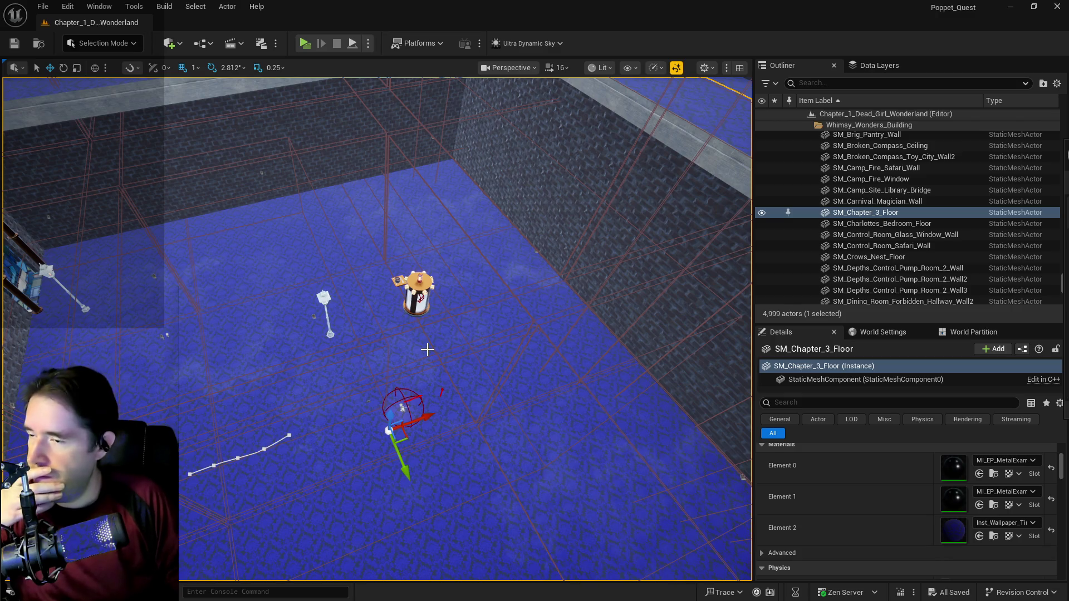
Step: Slide the brick pillar Box Brush54 sideways along its Y axis
{"action": "key", "text": "f"}
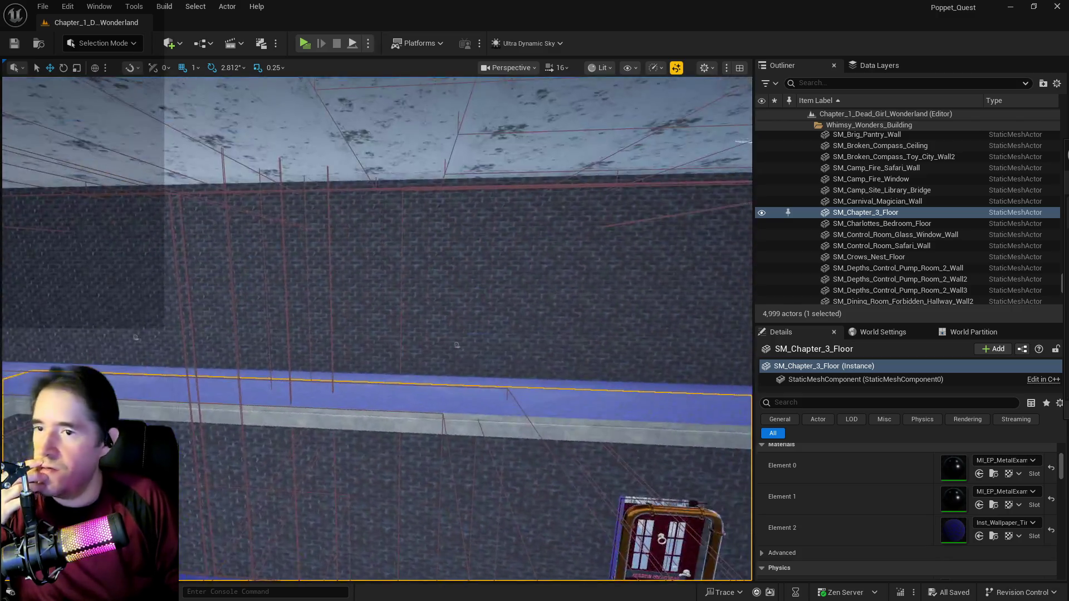
{"action": "mouse_move", "coordinate": [424, 337]}
{"action": "left_mouse_down"}
{"action": "mouse_move", "coordinate": [384, 323]}
{"action": "mouse_move", "coordinate": [424, 338]}
{"action": "left_mouse_up"}
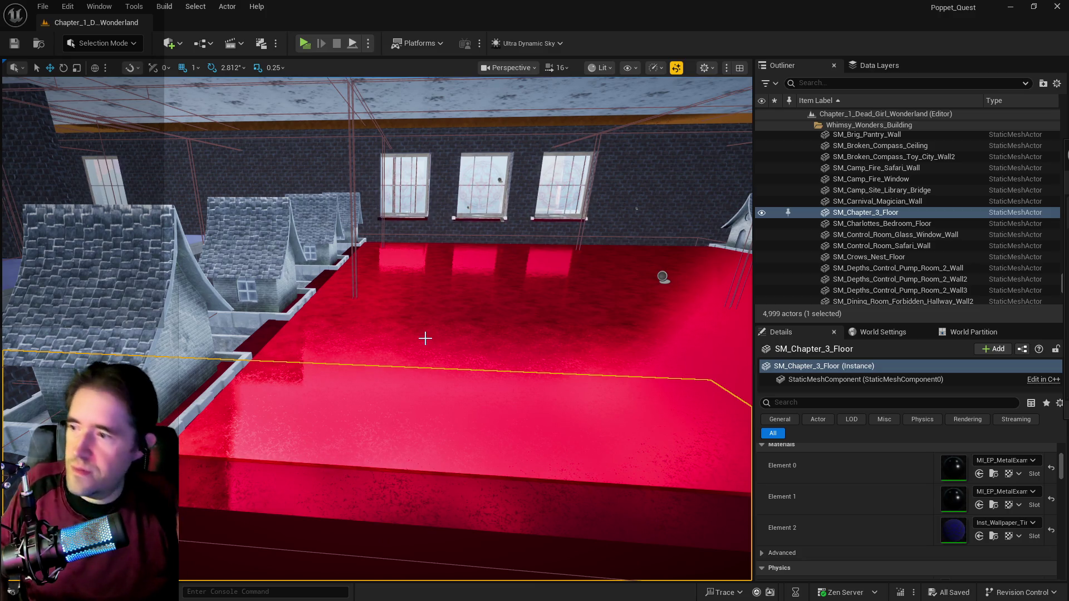
{"action": "mouse_move", "coordinate": [436, 377]}
{"action": "left_mouse_down"}
{"action": "mouse_move", "coordinate": [412, 356]}
{"action": "mouse_move", "coordinate": [349, 375]}
{"action": "mouse_move", "coordinate": [432, 434]}
{"action": "mouse_move", "coordinate": [439, 348]}
{"action": "left_mouse_up"}
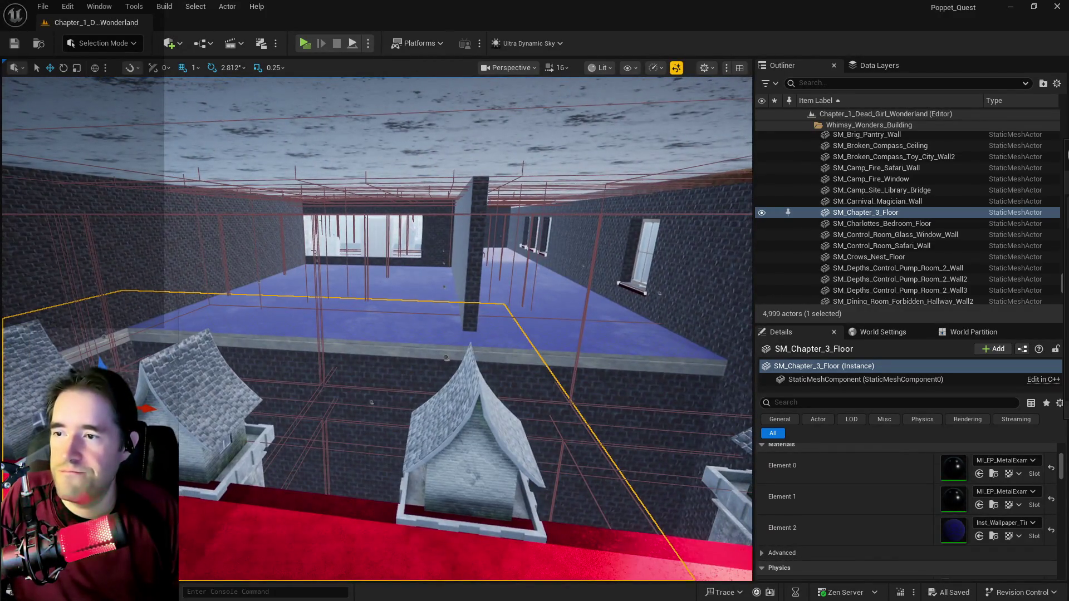
{"action": "left_click", "coordinate": [471, 279]}
{"action": "left_click_drag", "start_coordinate": [471, 278], "coordinate": [428, 301]}
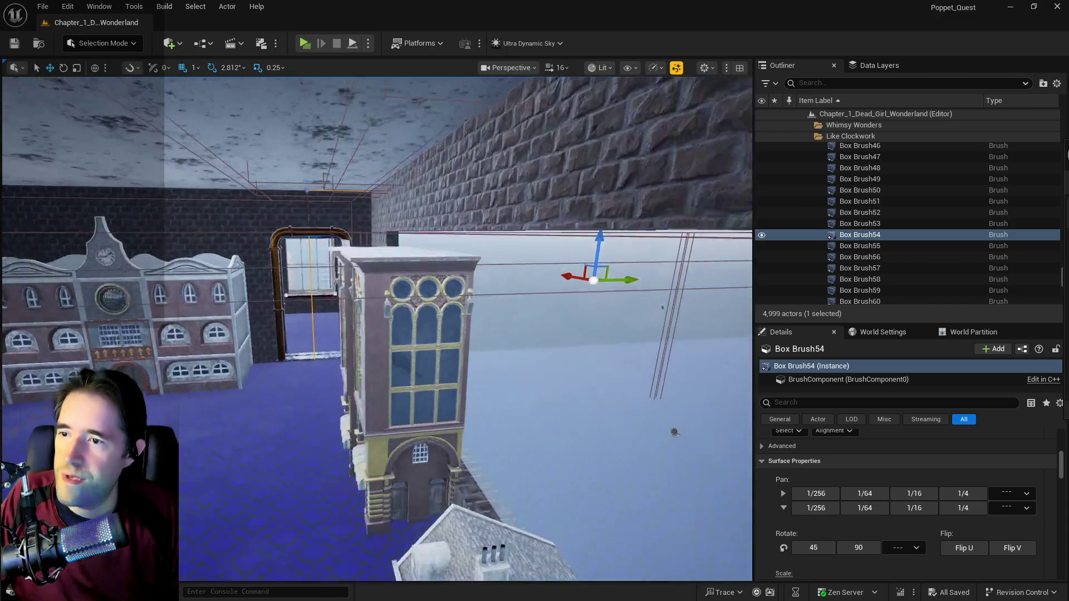
{"action": "key", "text": "a"}
{"action": "left_click_drag", "start_coordinate": [625, 283], "coordinate": [488, 291]}
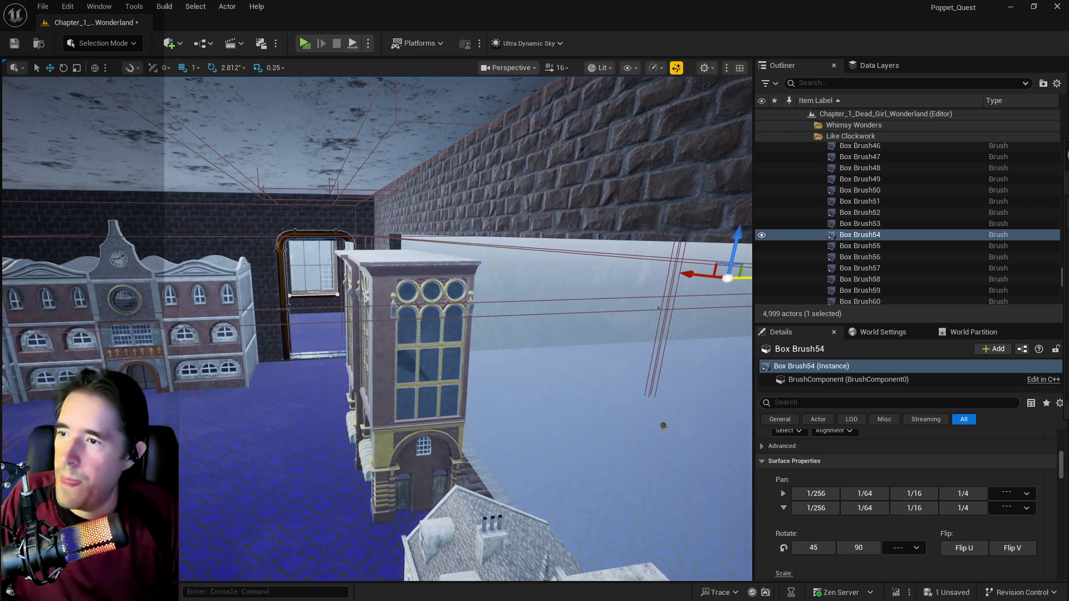
Step: Fly back over the room and forward through the wall into the corridor
{"action": "key", "text": "s"}
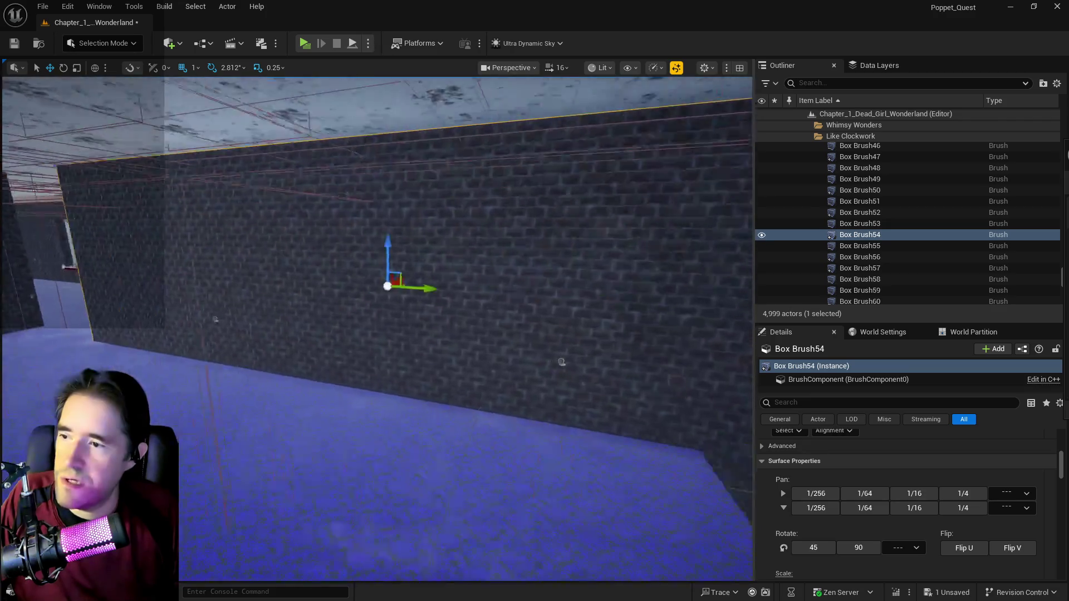
{"action": "key", "text": "s"}
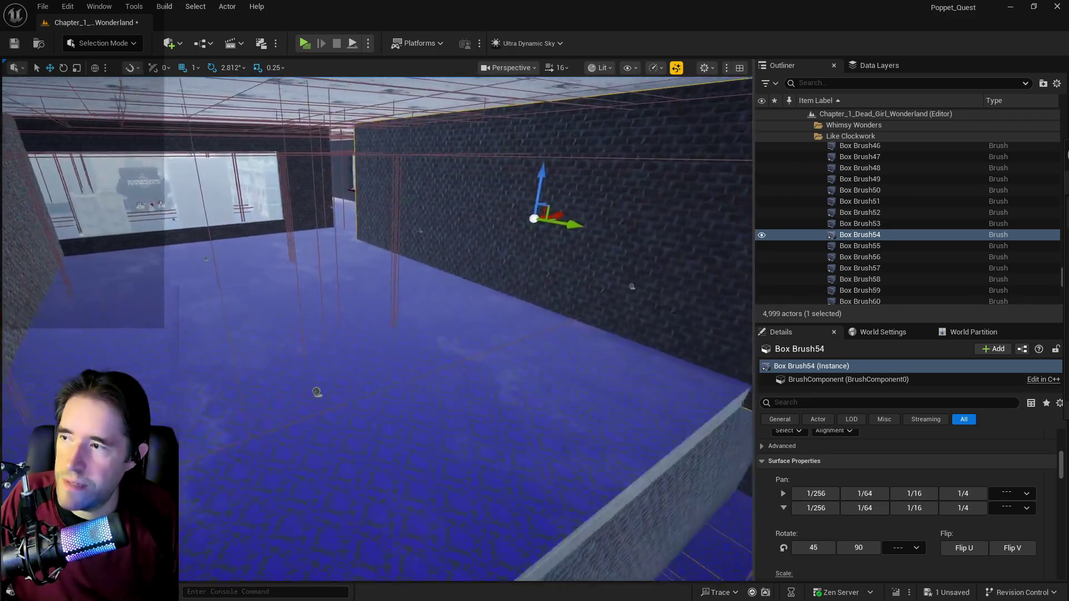
{"action": "key", "text": "q"}
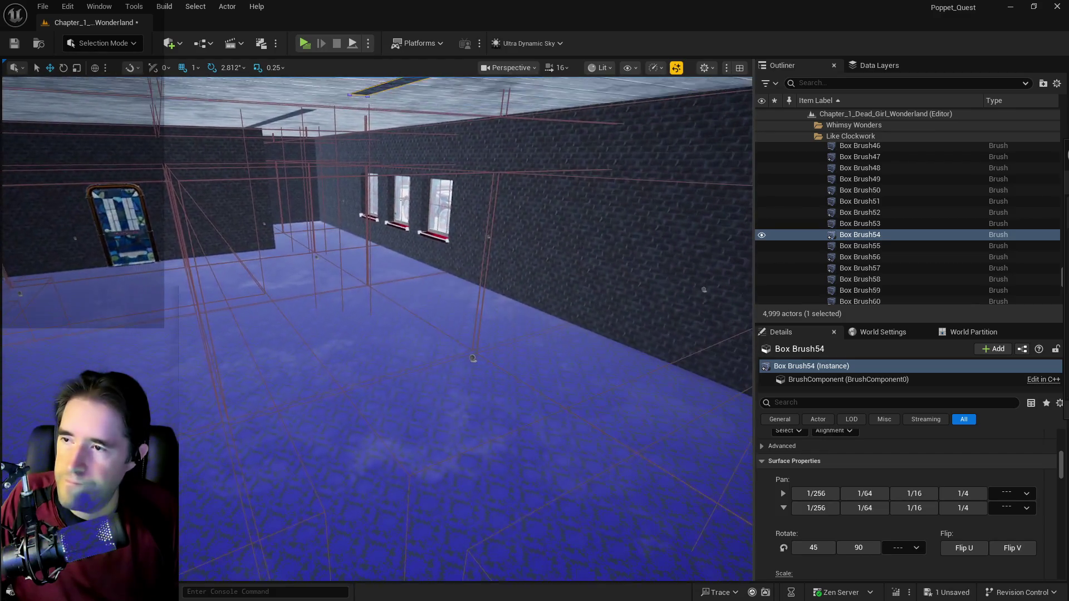
{"action": "key", "text": "s"}
{"action": "key", "text": "w"}
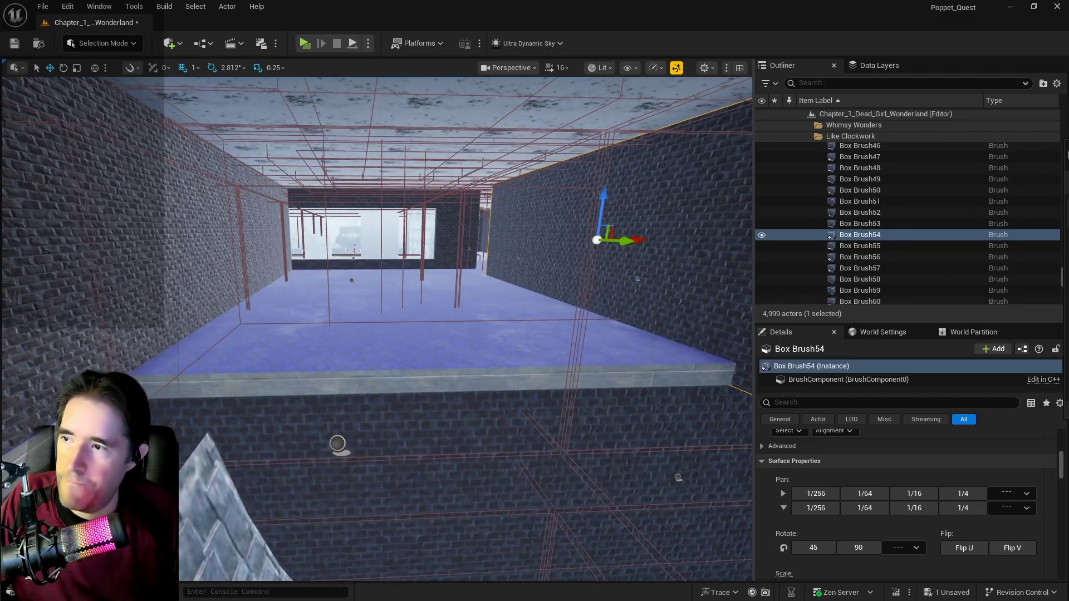
{"action": "key", "text": "q"}
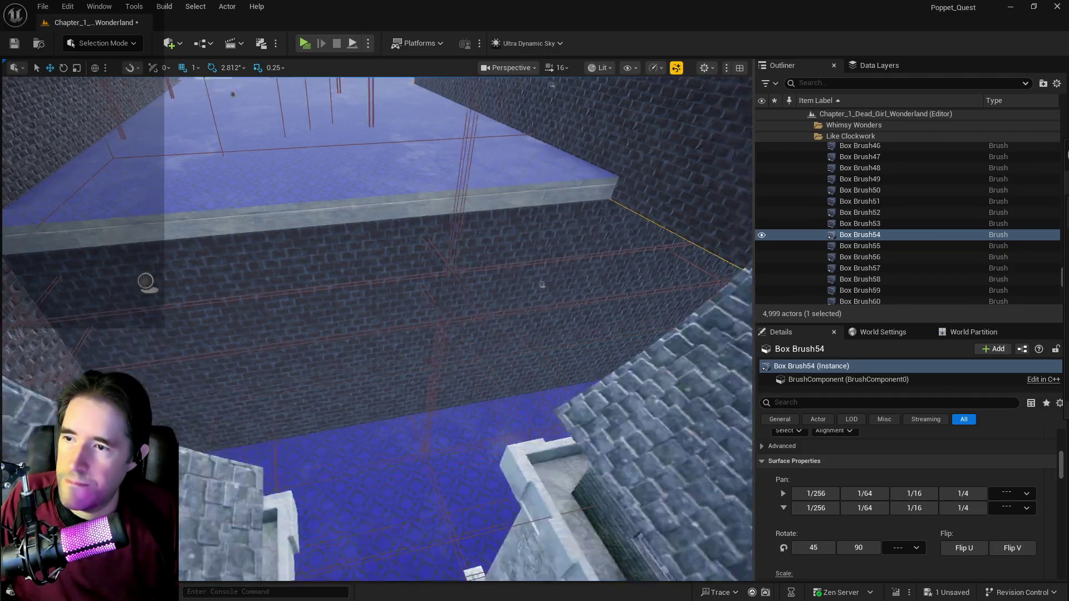
{"action": "key", "text": "w"}
{"action": "key", "text": "w"}
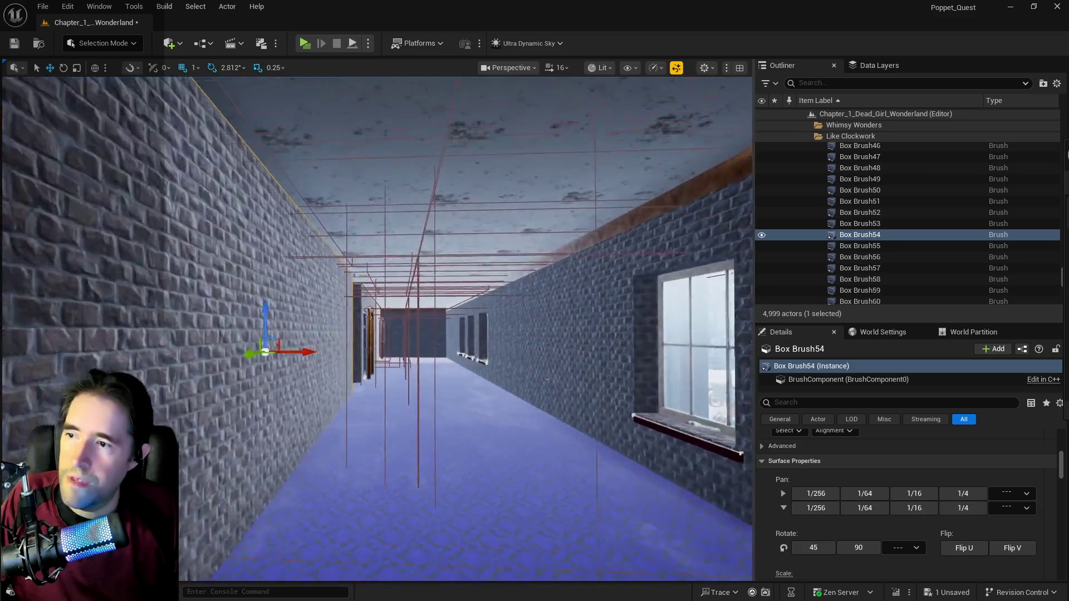
Step: Lower the viewport camera speed from 16 to 8 and fly back toward the room
{"action": "key", "text": "e"}
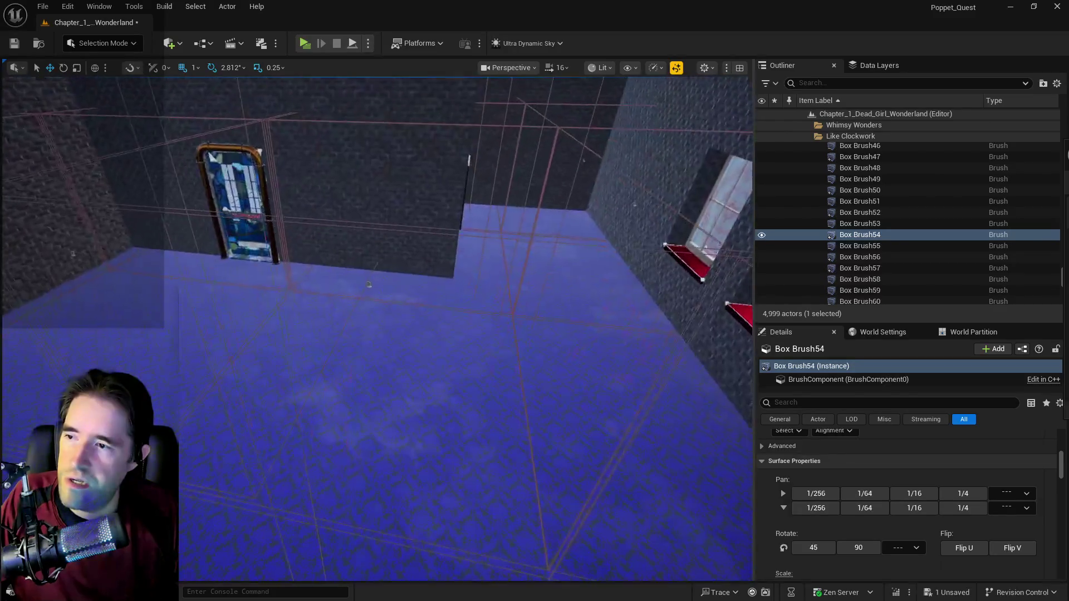
{"action": "key", "text": "w"}
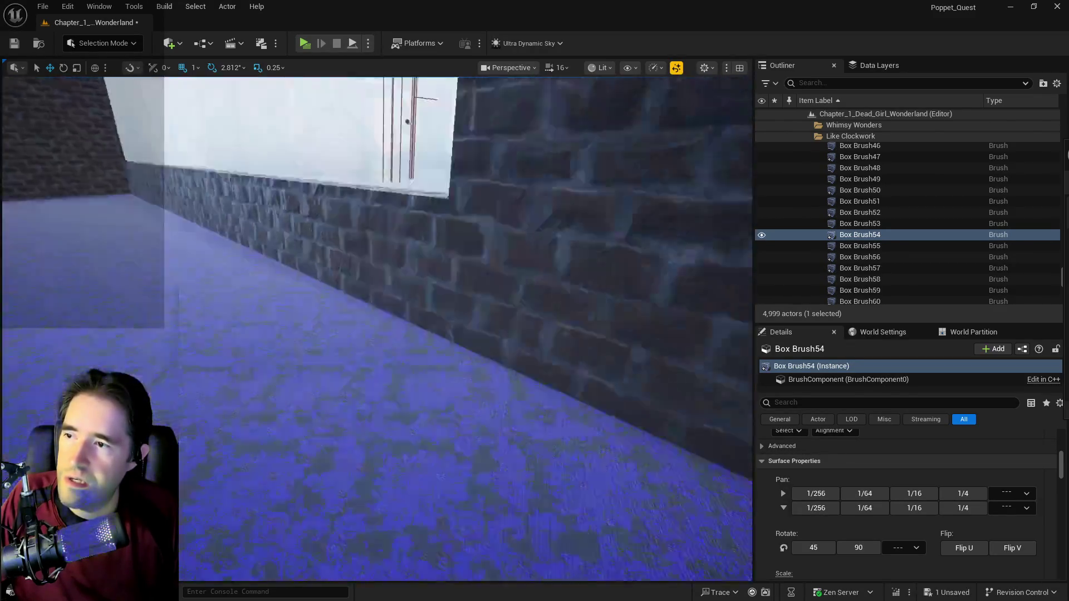
{"action": "key", "text": "w"}
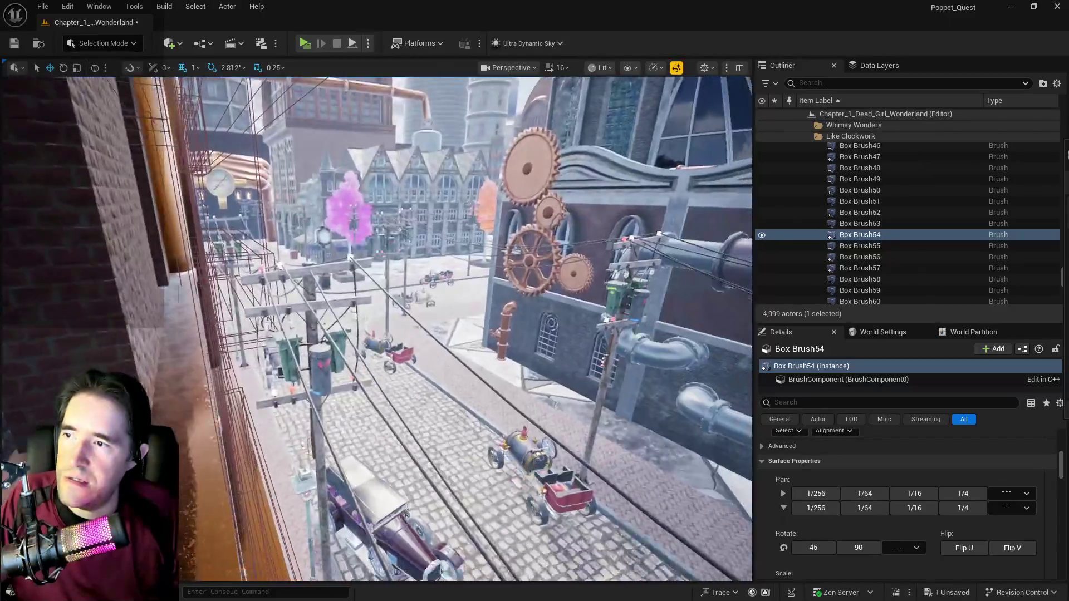
{"action": "key", "text": "s"}
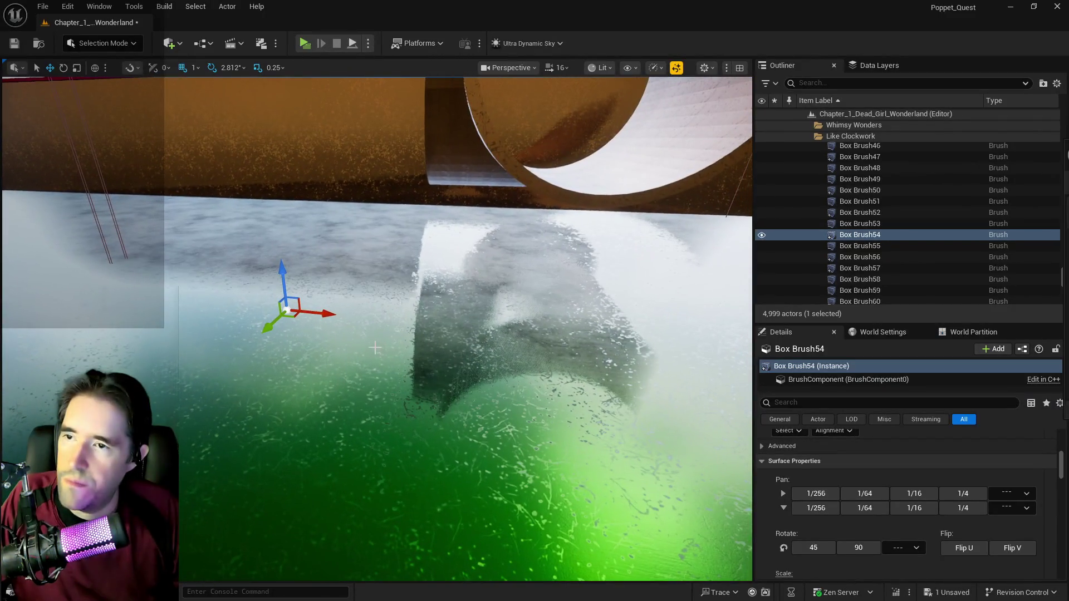
{"action": "left_click", "coordinate": [560, 67]}
{"action": "left_click_drag", "start_coordinate": [544, 100], "coordinate": [513, 101]}
{"action": "key", "text": "s"}
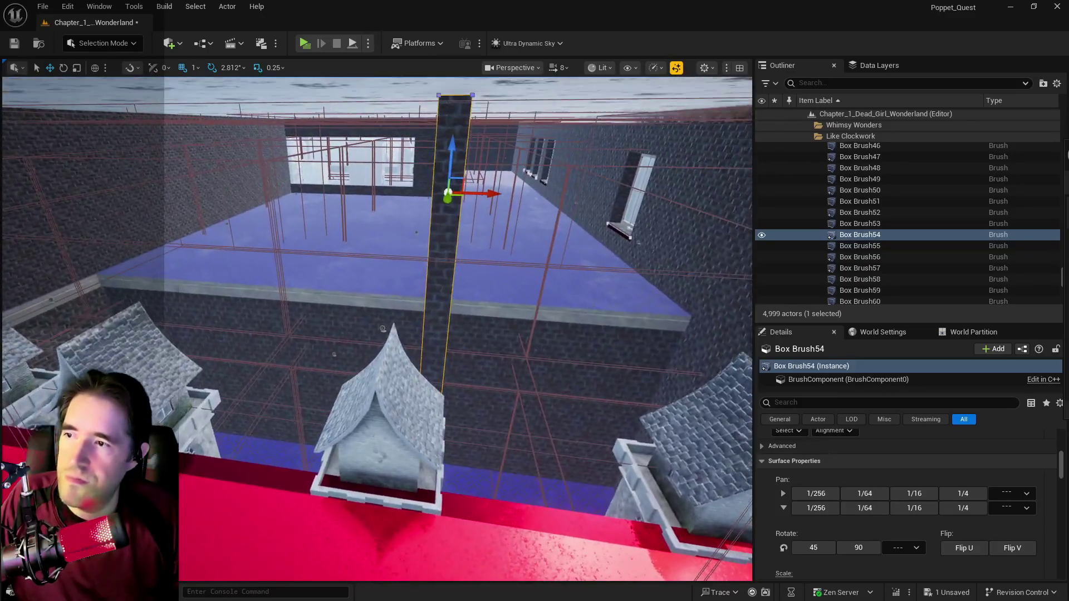
{"action": "key", "text": "ctrl+s"}
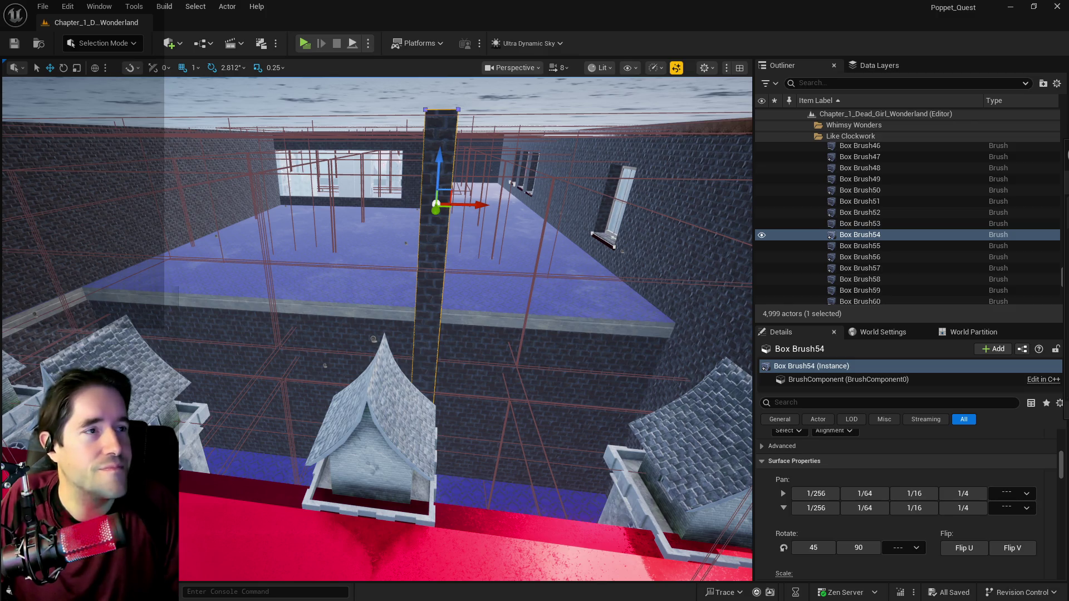
Step: Try rotating and sliding Box Brush54, undoing the earlier moves along the way
{"action": "left_click_drag", "start_coordinate": [568, 308], "coordinate": [546, 317]}
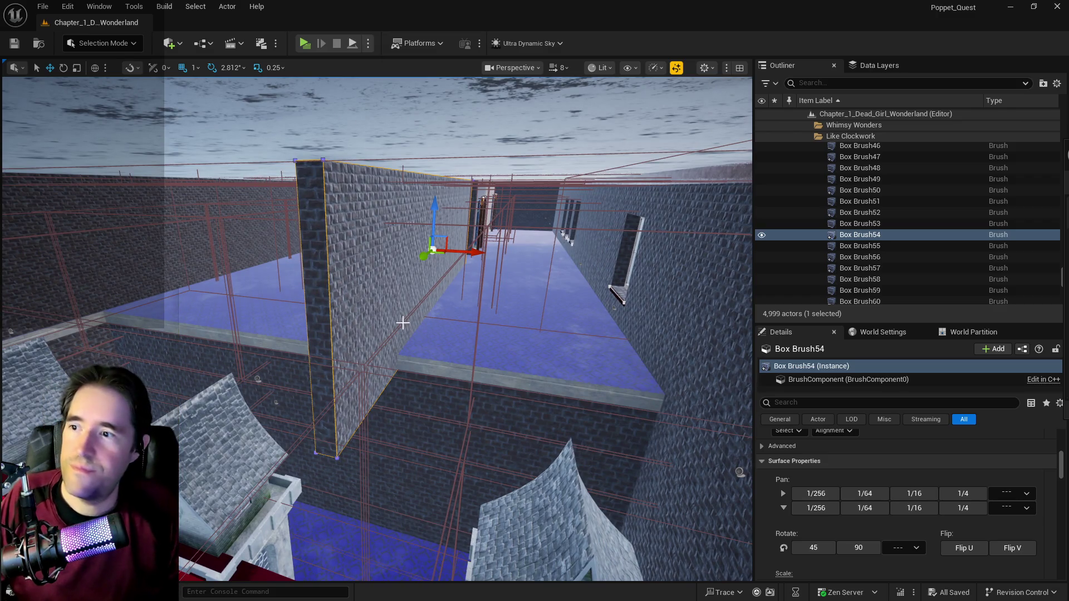
{"action": "key", "text": "e"}
{"action": "mouse_move", "coordinate": [453, 277]}
{"action": "left_mouse_down"}
{"action": "mouse_move", "coordinate": [410, 255]}
{"action": "mouse_move", "coordinate": [444, 258]}
{"action": "mouse_move", "coordinate": [434, 240]}
{"action": "mouse_move", "coordinate": [435, 305]}
{"action": "mouse_move", "coordinate": [434, 271]}
{"action": "mouse_move", "coordinate": [467, 218]}
{"action": "left_mouse_up"}
{"action": "key", "text": "w"}
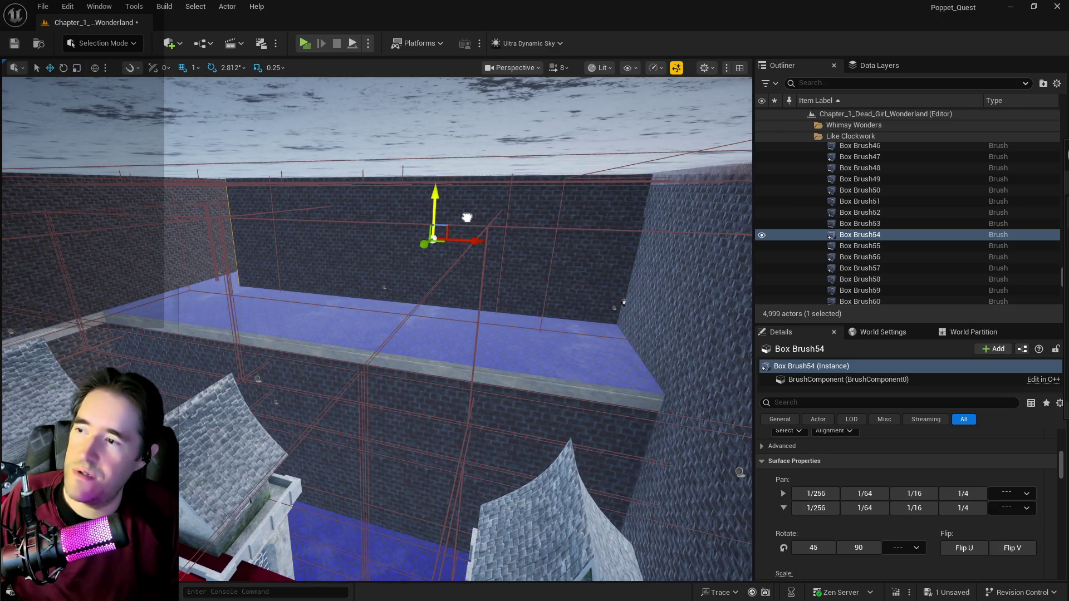
{"action": "key", "text": "ctrl+z"}
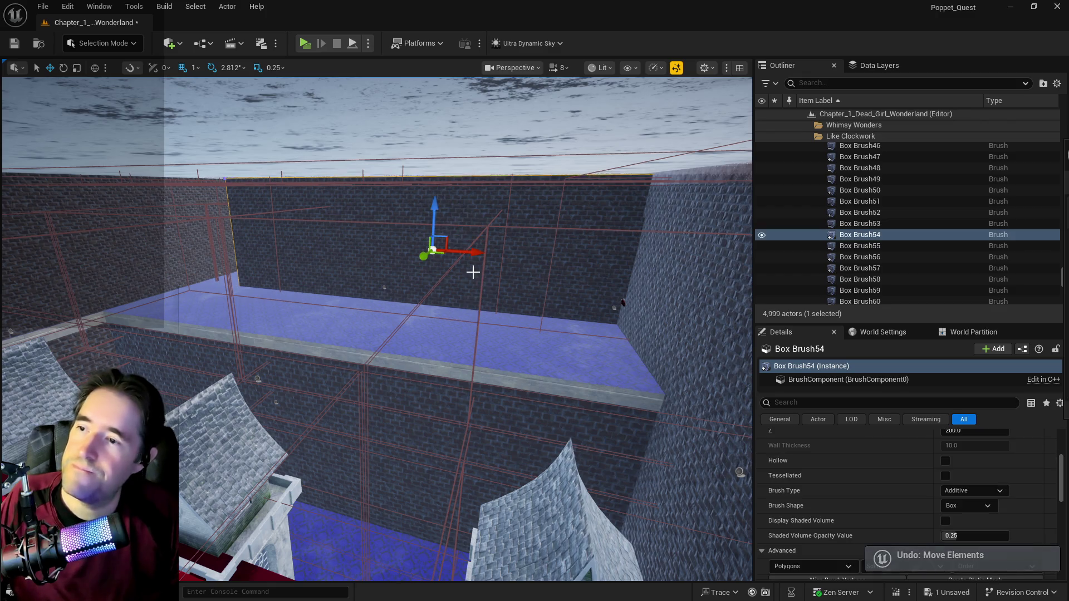
{"action": "key", "text": "ctrl+z"}
{"action": "left_click_drag", "start_coordinate": [433, 254], "coordinate": [409, 251]}
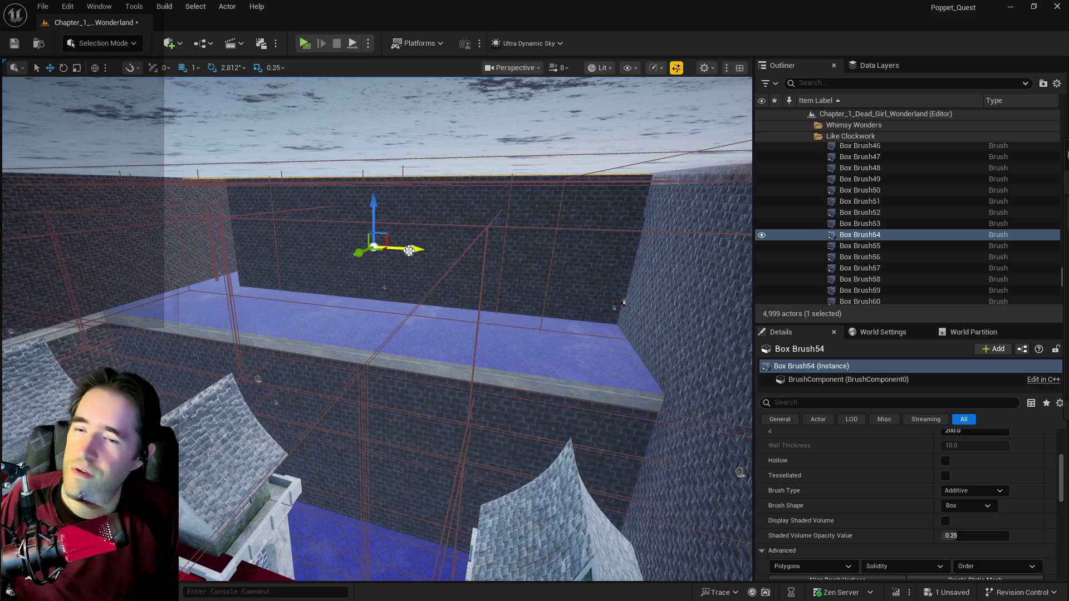
Step: Drag wall brush Box Brush54 down toward the floor, then select Box Brush50 to read its size
{"action": "key", "text": "w"}
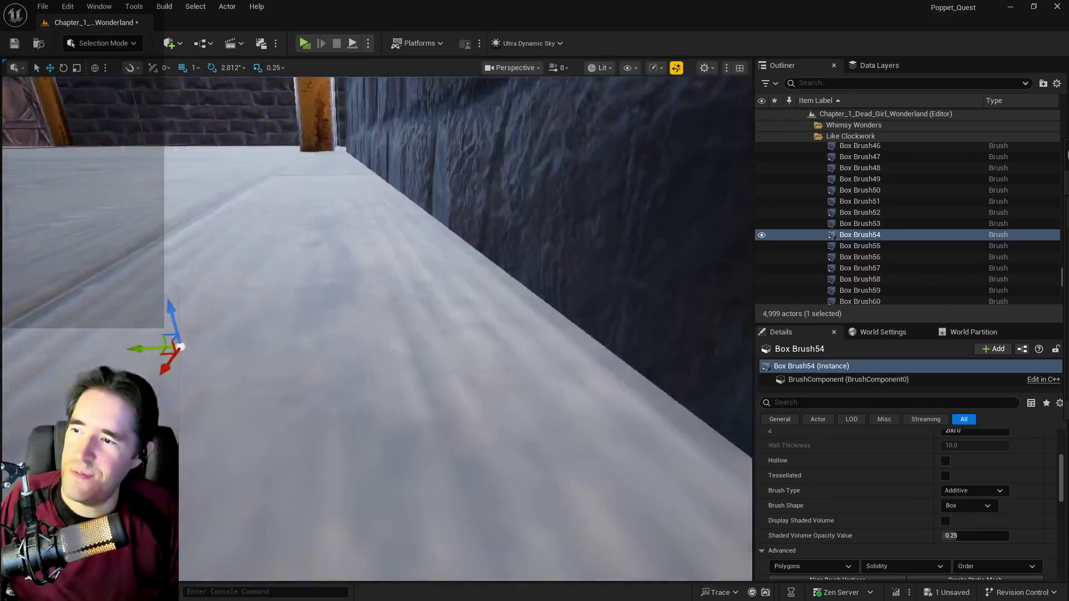
{"action": "key", "text": "s"}
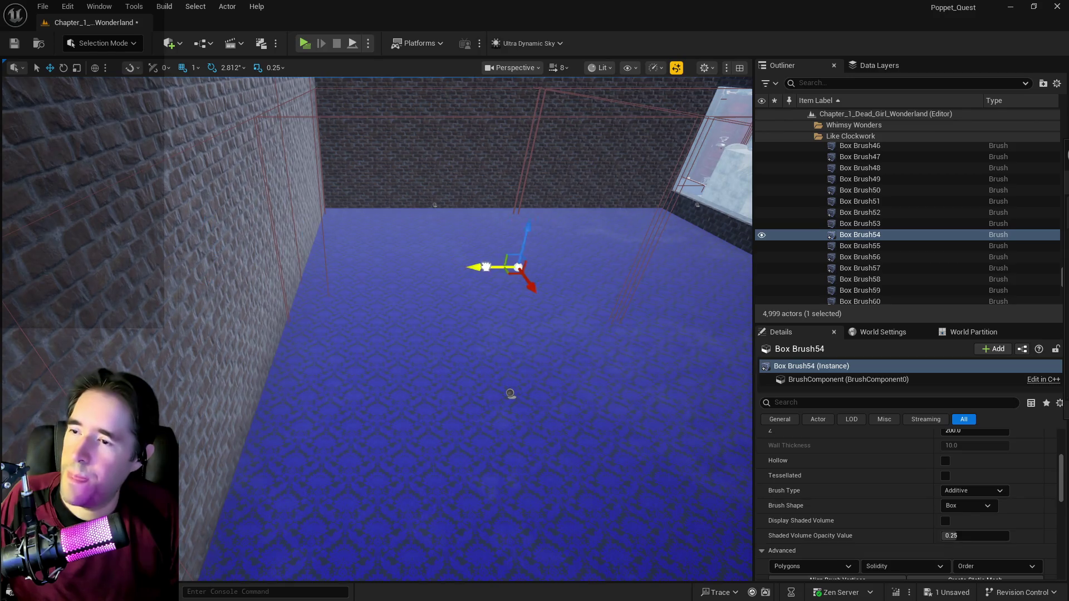
{"action": "key", "text": "d"}
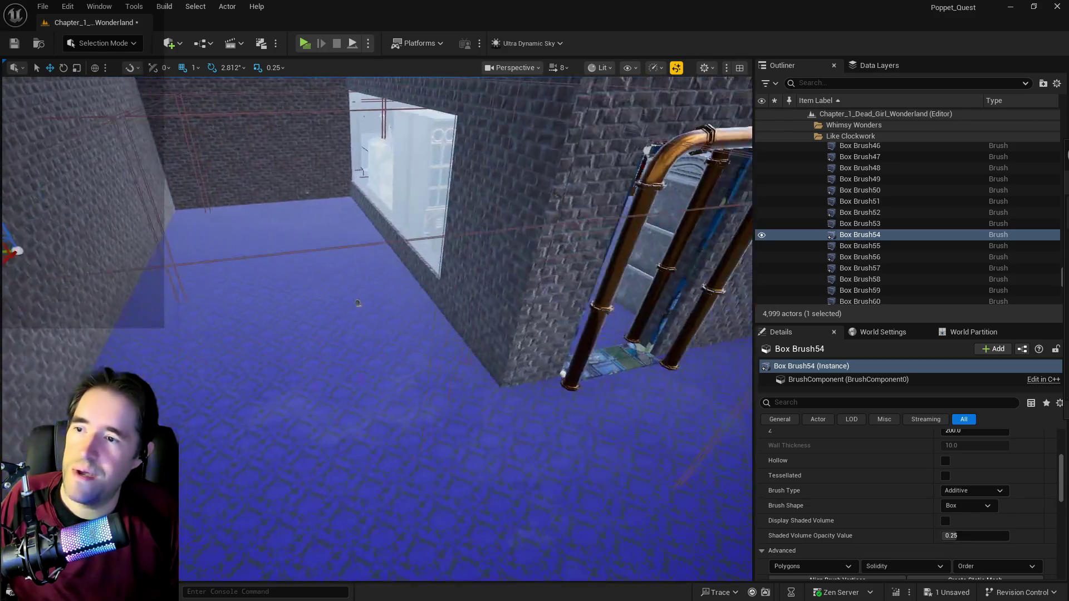
{"action": "key", "text": "w"}
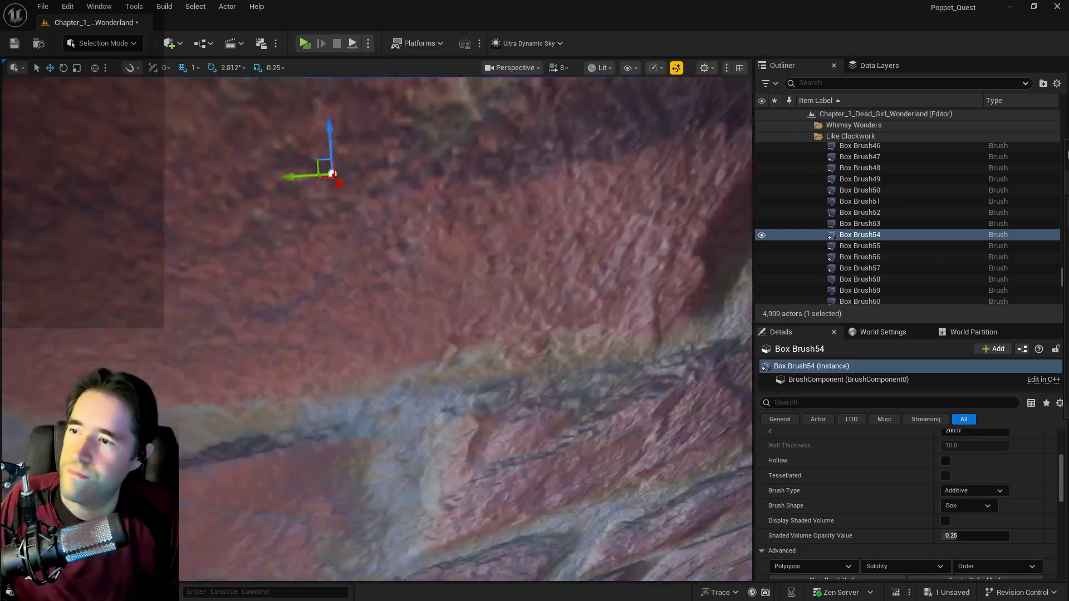
{"action": "key", "text": "s"}
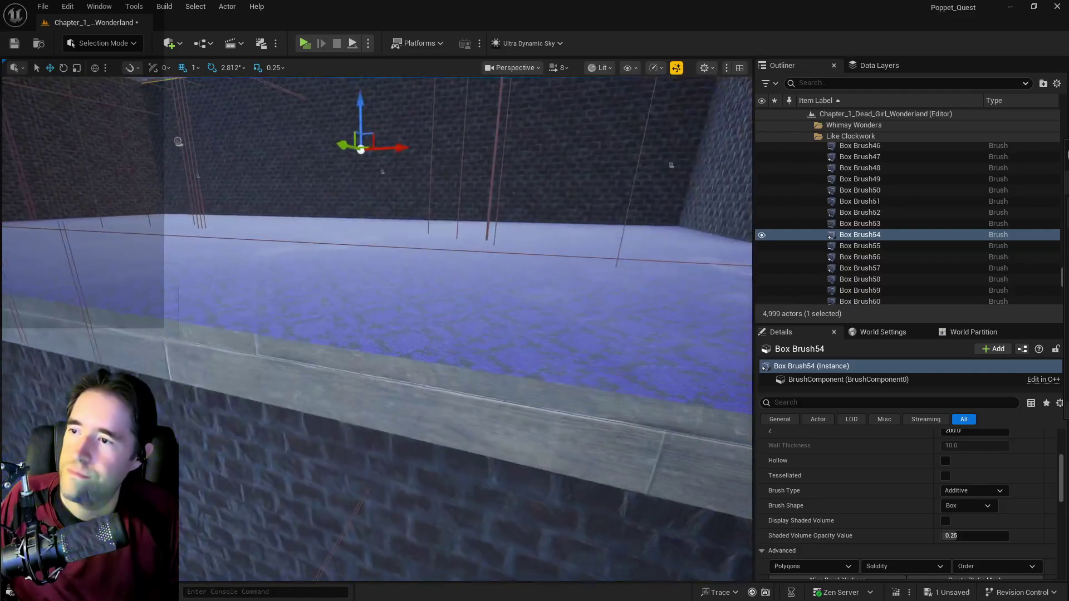
{"action": "key", "text": "s"}
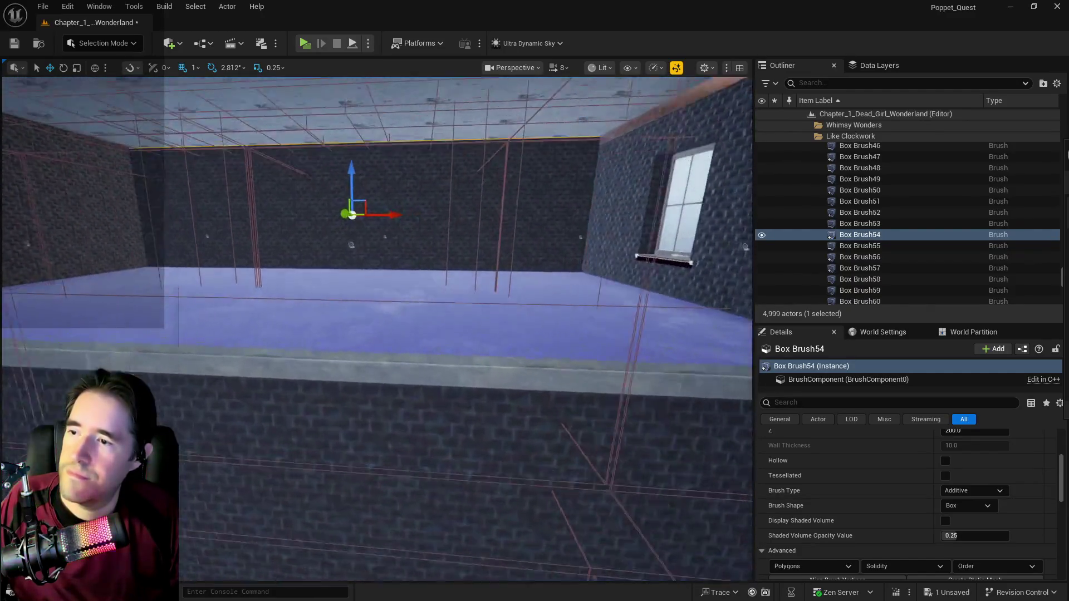
{"action": "key", "text": "w"}
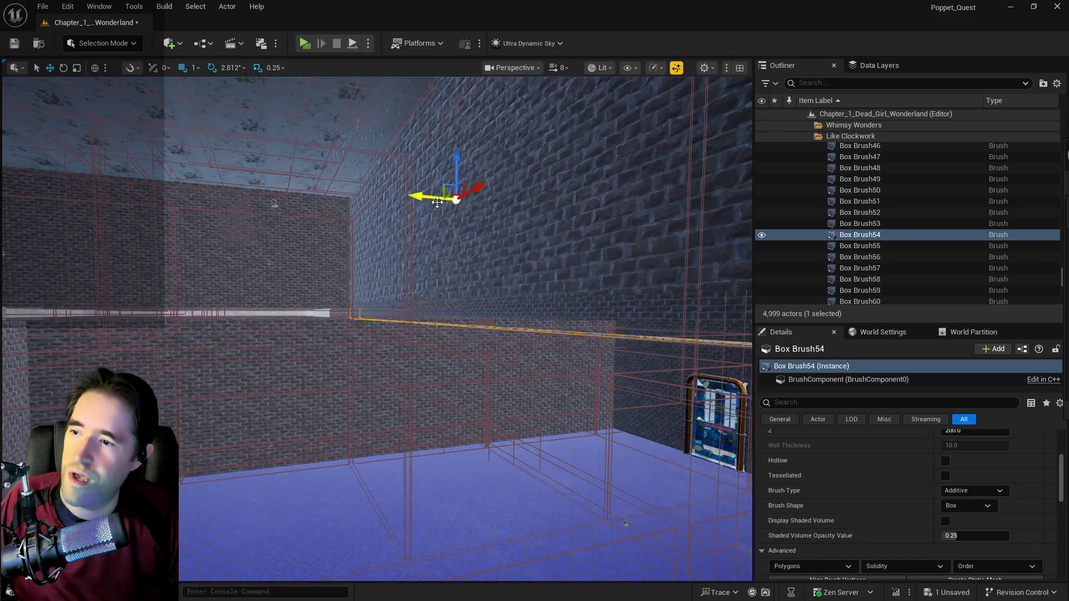
{"action": "mouse_move", "coordinate": [457, 180]}
{"action": "left_mouse_down"}
{"action": "mouse_move", "coordinate": [437, 444]}
{"action": "mouse_move", "coordinate": [430, 399]}
{"action": "mouse_move", "coordinate": [472, 358]}
{"action": "mouse_move", "coordinate": [459, 373]}
{"action": "mouse_move", "coordinate": [452, 443]}
{"action": "mouse_move", "coordinate": [631, 445]}
{"action": "mouse_move", "coordinate": [248, 424]}
{"action": "left_mouse_up"}
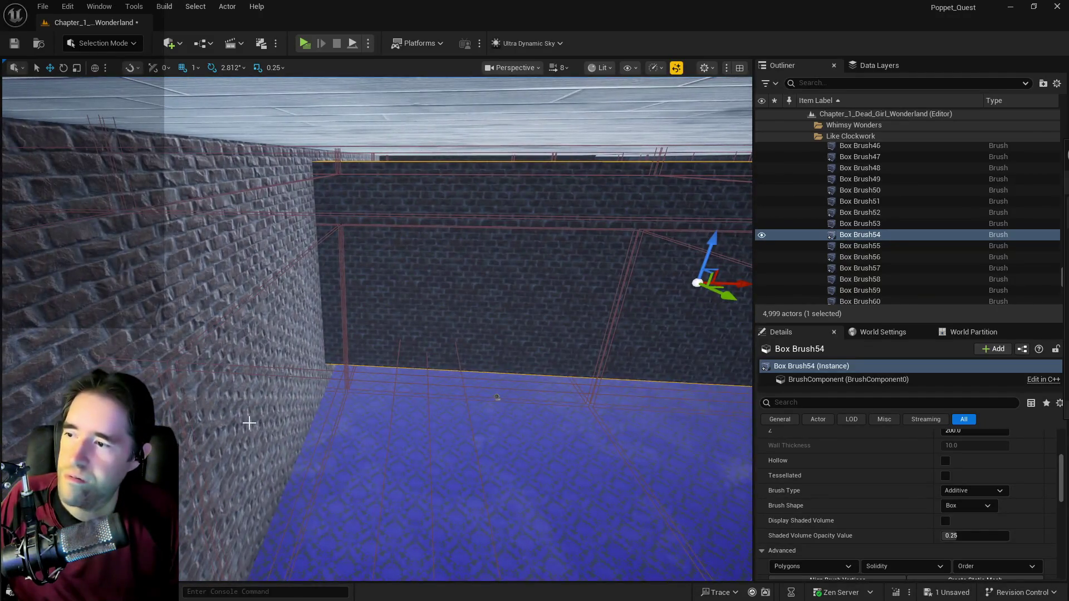
{"action": "left_click", "coordinate": [351, 251]}
Step: Copy Box Brush50's 14.5 X scale and 1595 Z height onto Box Brush54
{"action": "scroll", "coordinate": [860, 526], "scroll_direction": "up", "scroll_amount": 8}
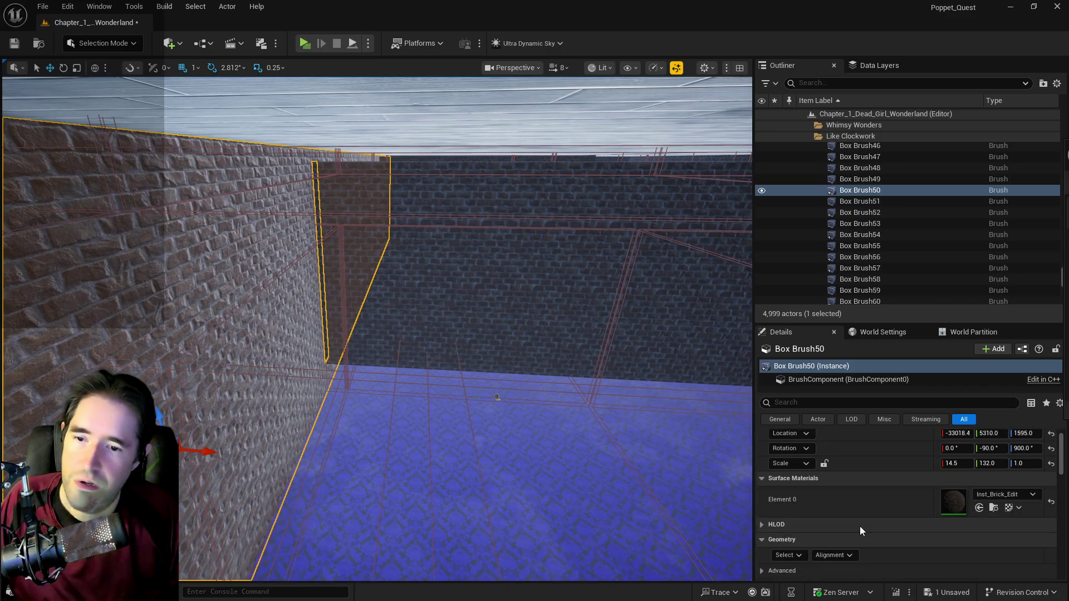
{"action": "left_click", "coordinate": [956, 483]}
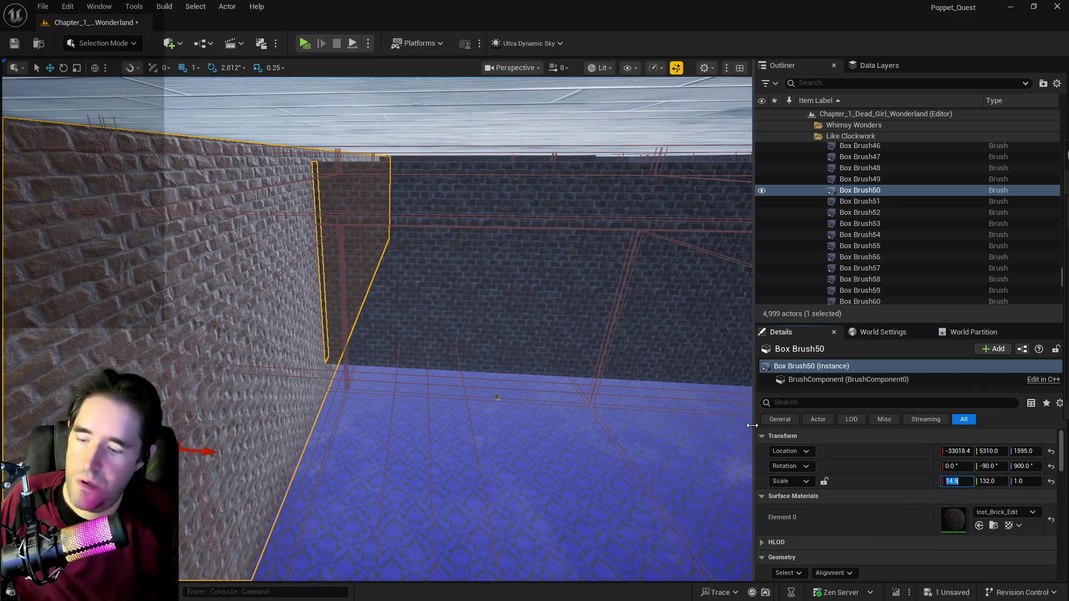
{"action": "left_click", "coordinate": [583, 300]}
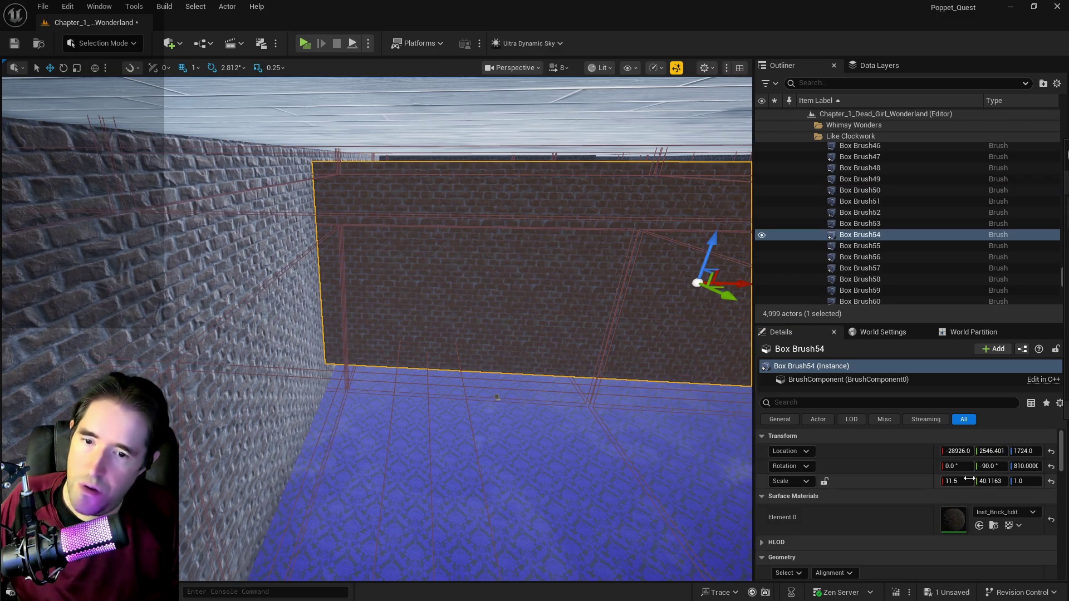
{"action": "type", "text": "14.5"}
{"action": "key", "text": "Return"}
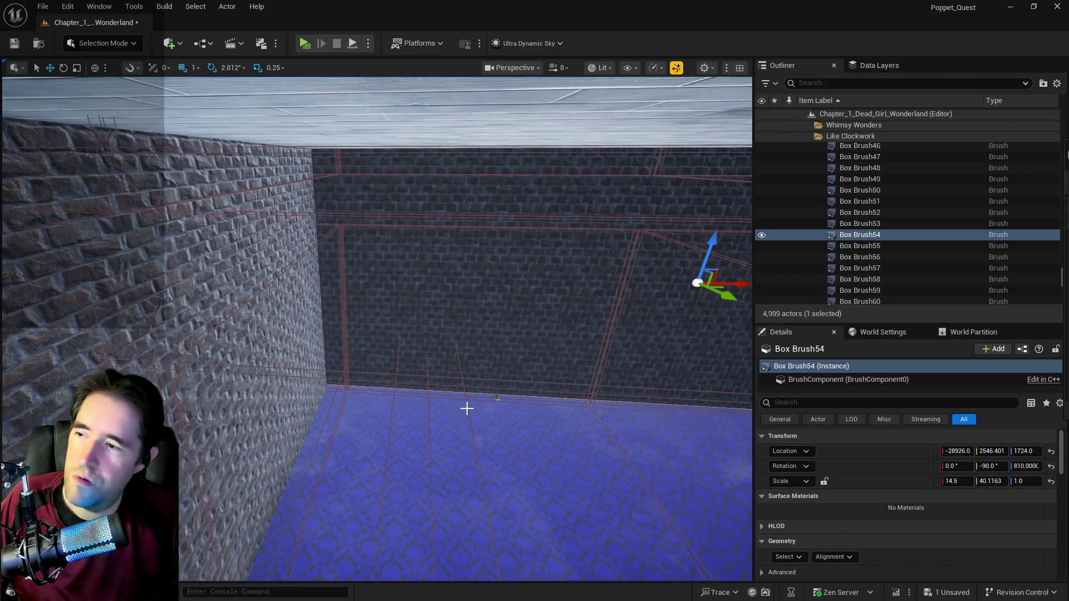
{"action": "key", "text": "ctrl+z"}
{"action": "key", "text": "ctrl+z"}
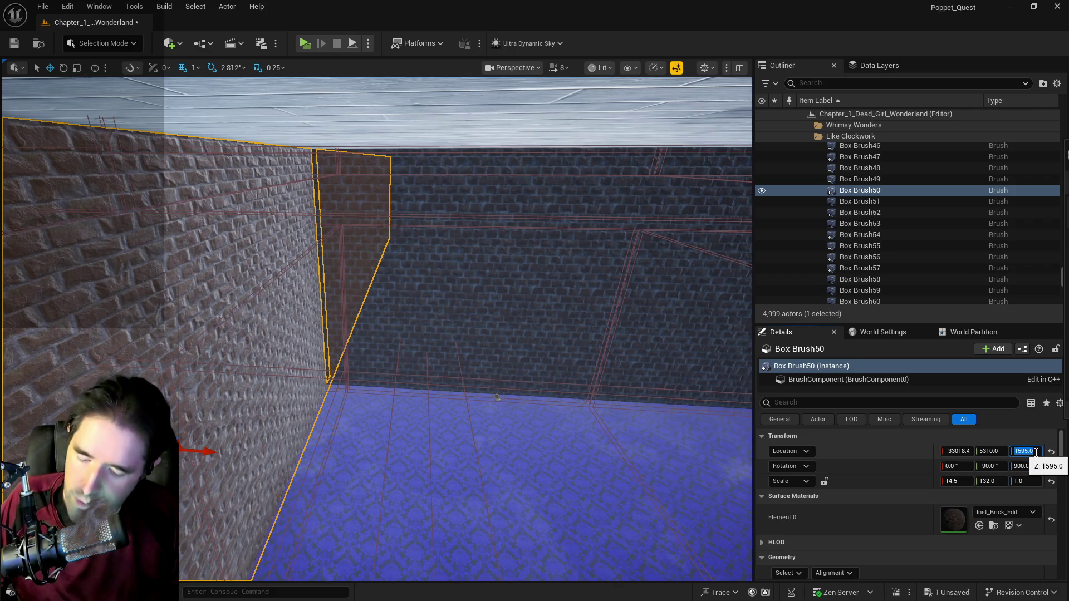
{"action": "key", "text": "ctrl+y"}
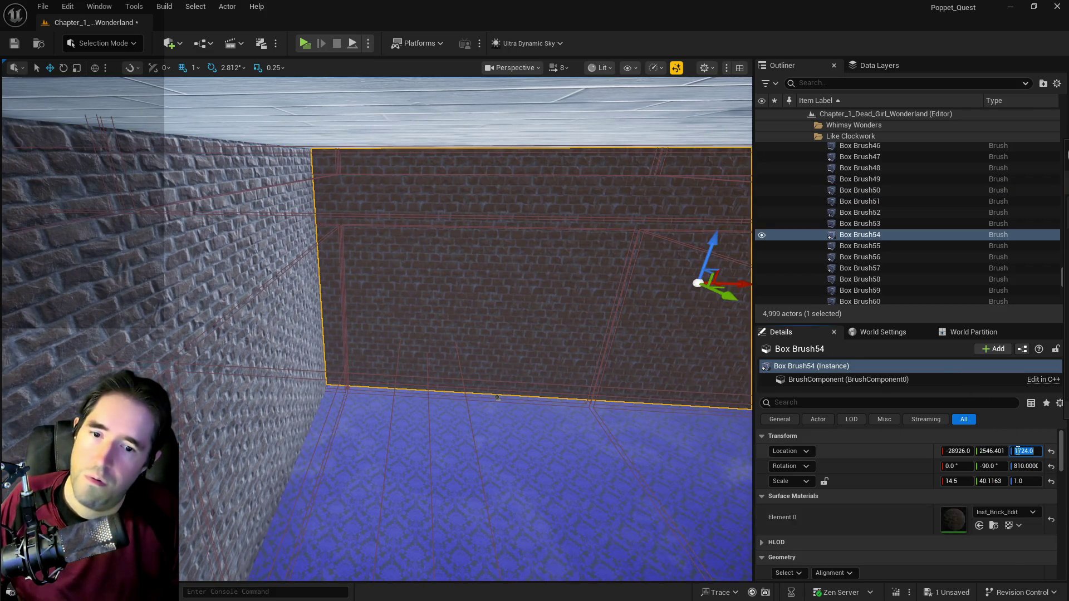
{"action": "key", "text": "ctrl+z"}
{"action": "key", "text": "ctrl+y"}
Step: Save the level and select room brush Box Brush123 to check its material
{"action": "mouse_move", "coordinate": [572, 327]}
{"action": "left_mouse_down"}
{"action": "mouse_move", "coordinate": [446, 341]}
{"action": "mouse_move", "coordinate": [510, 340]}
{"action": "mouse_move", "coordinate": [573, 367]}
{"action": "left_mouse_up"}
{"action": "key", "text": "ctrl+s"}
{"action": "left_click_drag", "start_coordinate": [509, 396], "coordinate": [564, 396]}
{"action": "left_click_drag", "start_coordinate": [493, 417], "coordinate": [493, 417]}
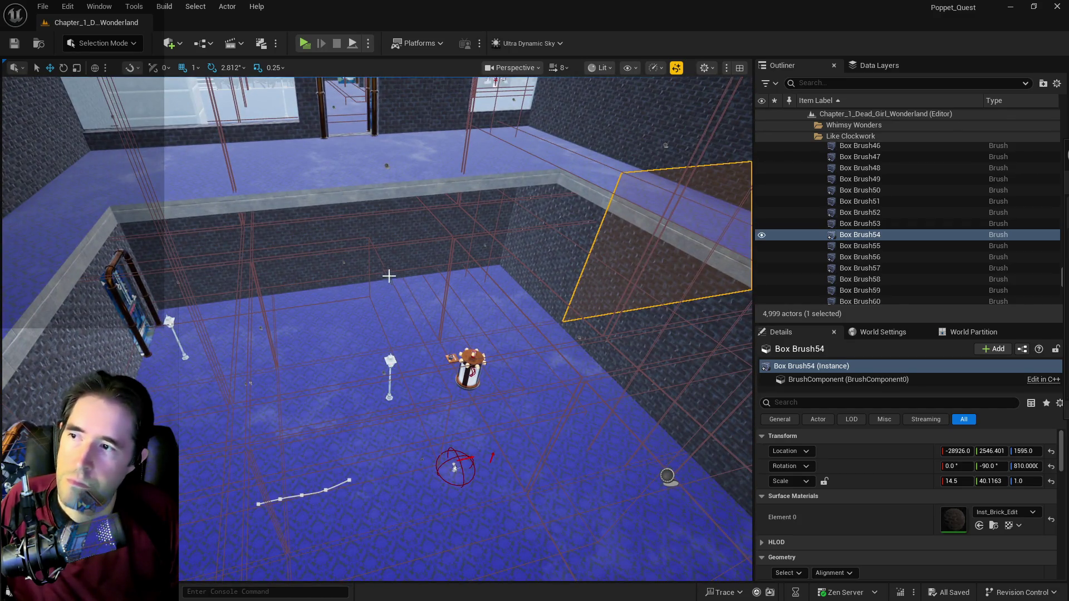
{"action": "left_click", "coordinate": [323, 178]}
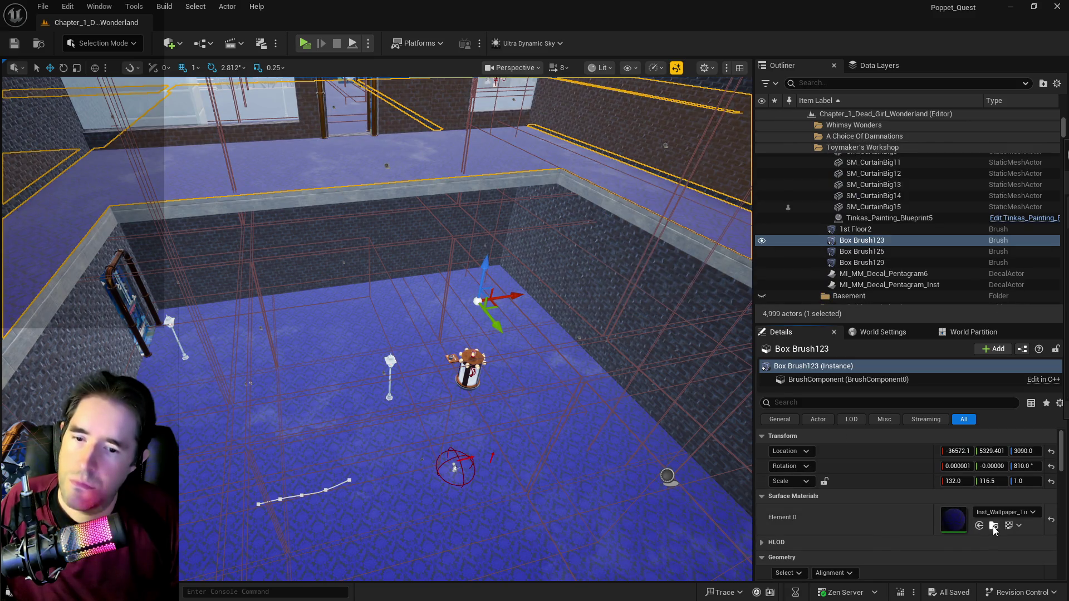
Step: Select all surfaces adjacent to Box Brush29 and replace Inst_Parquet with the dark blue material
{"action": "left_click", "coordinate": [387, 193]}
{"action": "left_click_drag", "start_coordinate": [387, 193], "coordinate": [387, 193]}
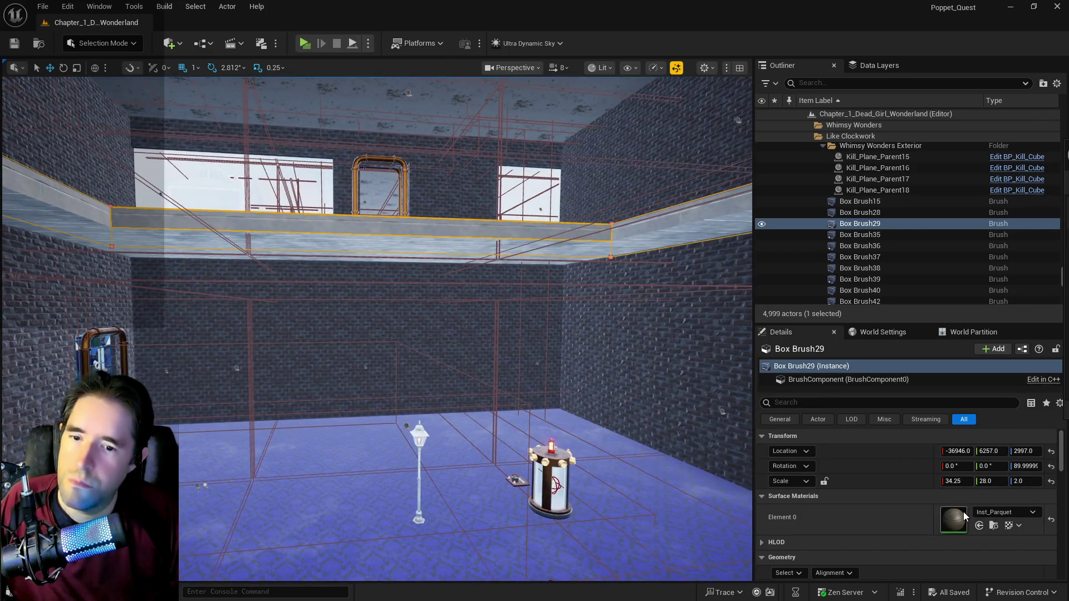
{"action": "scroll", "coordinate": [796, 535], "scroll_direction": "down", "scroll_amount": 2}
{"action": "left_click", "coordinate": [796, 538]}
{"action": "left_click", "coordinate": [824, 414]}
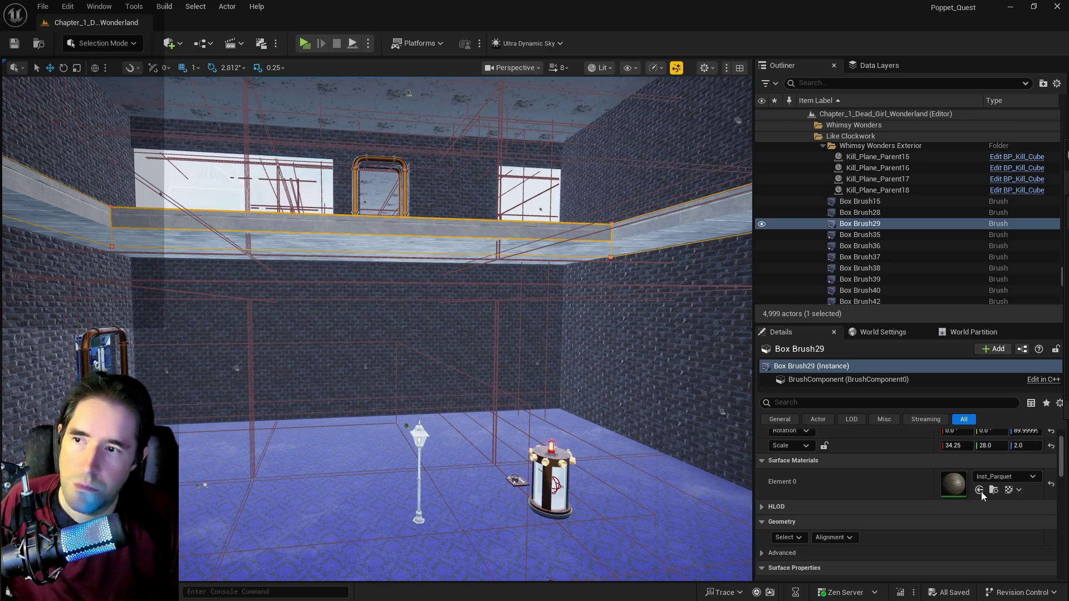
{"action": "left_click", "coordinate": [980, 490]}
{"action": "scroll", "coordinate": [947, 527], "scroll_direction": "down", "scroll_amount": 2}
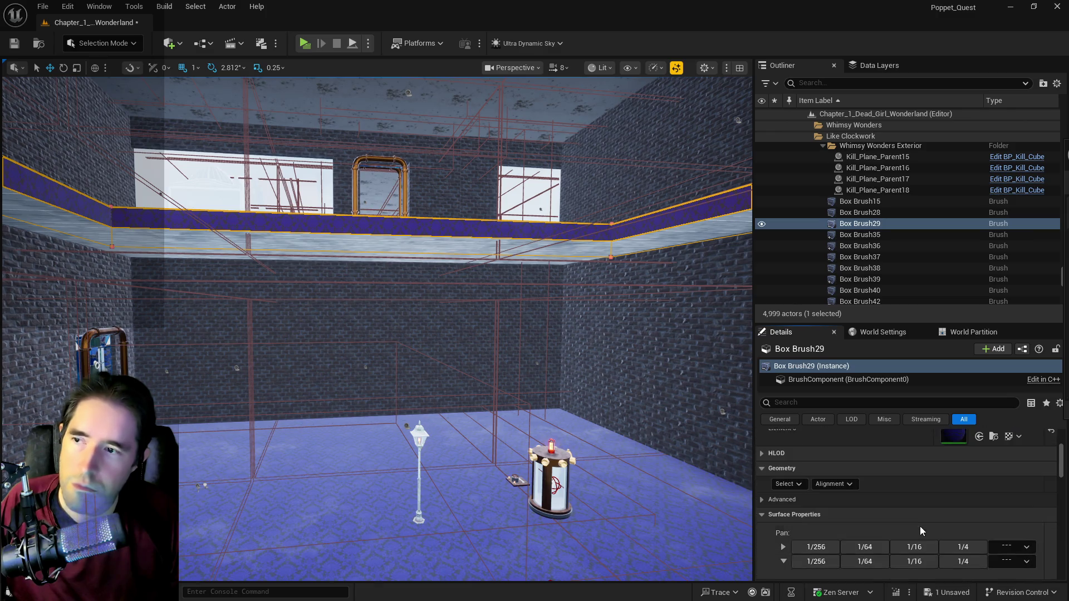
{"action": "scroll", "coordinate": [913, 526], "scroll_direction": "down", "scroll_amount": 5}
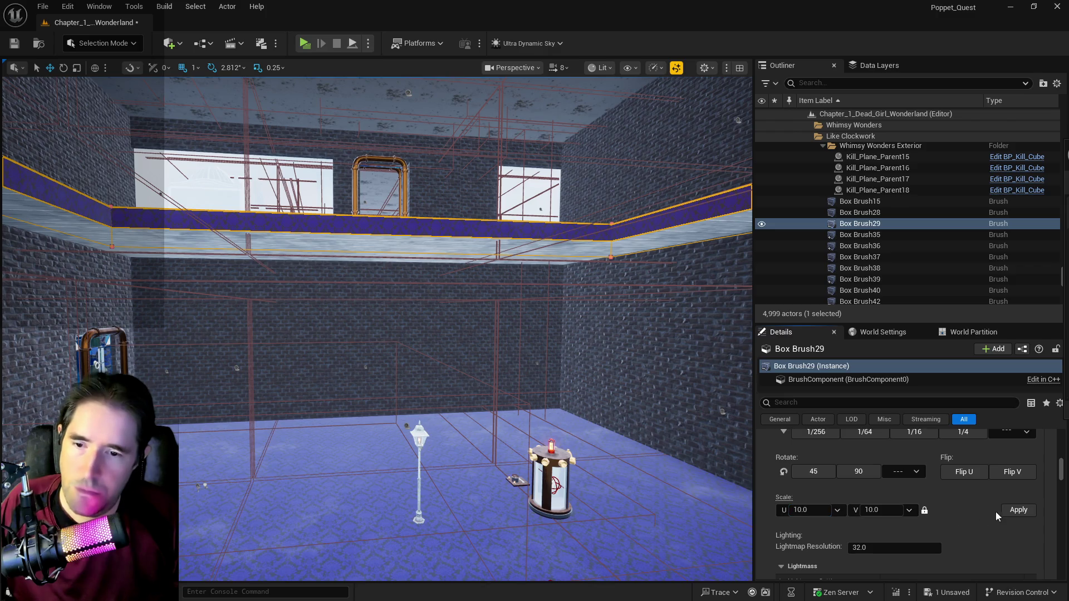
{"action": "left_click_drag", "start_coordinate": [382, 409], "coordinate": [529, 478]}
{"action": "left_click", "coordinate": [529, 473]}
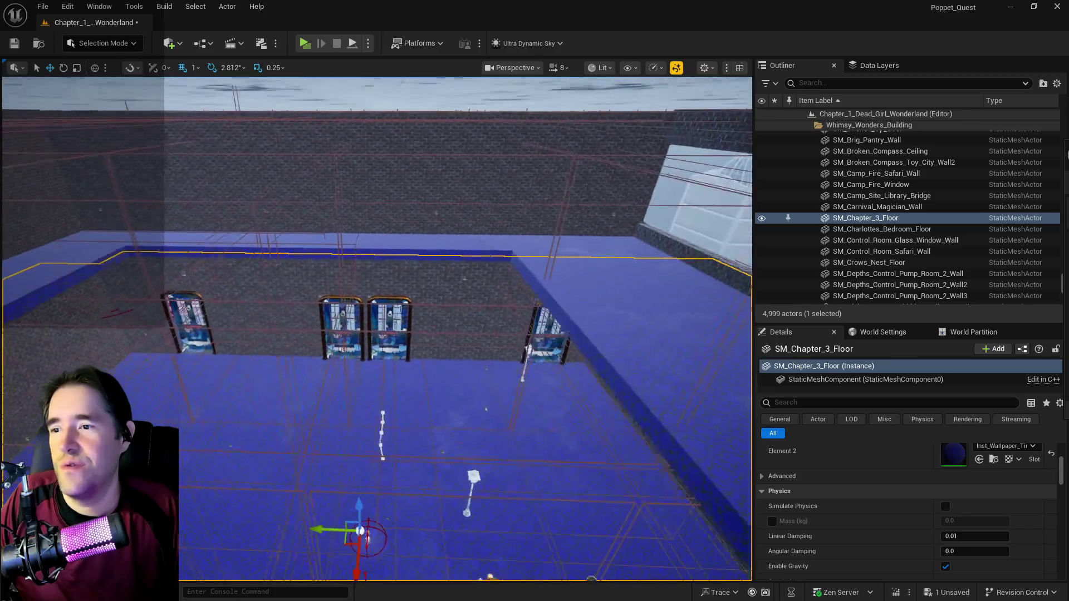
Step: Select ledge brush Box Brush29 and slide it sideways along one axis
{"action": "left_click", "coordinate": [239, 240]}
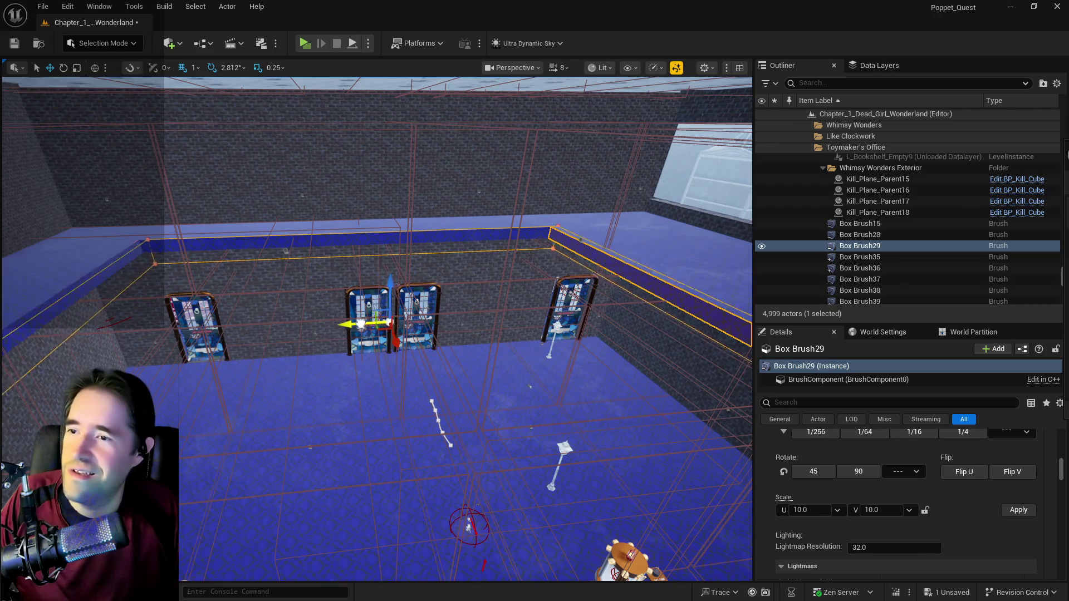
{"action": "left_click_drag", "start_coordinate": [349, 324], "coordinate": [432, 321]}
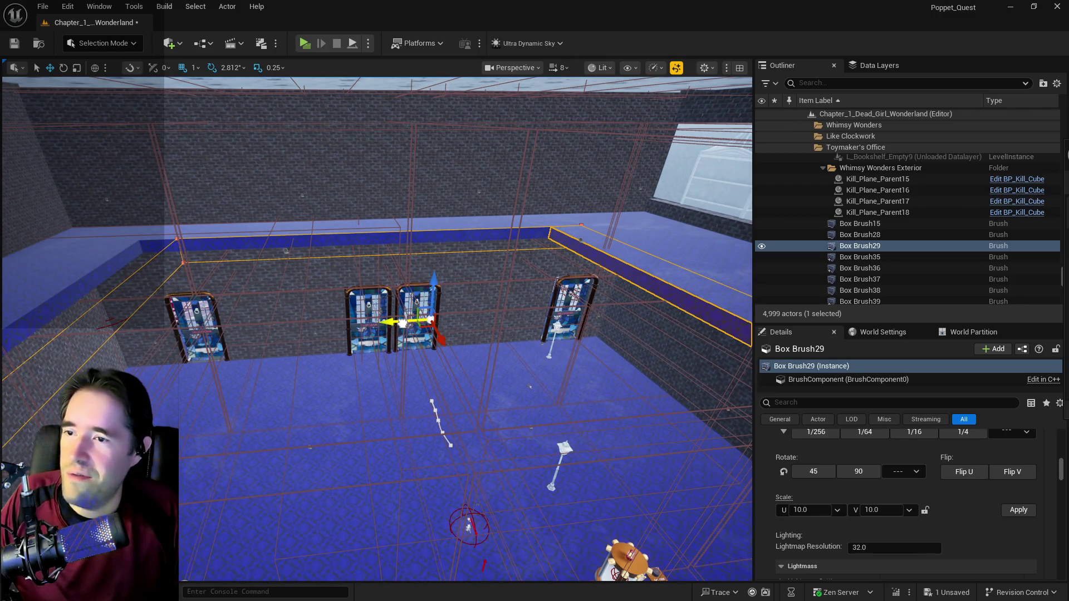
{"action": "scroll", "coordinate": [477, 333], "scroll_direction": "up", "scroll_amount": 10}
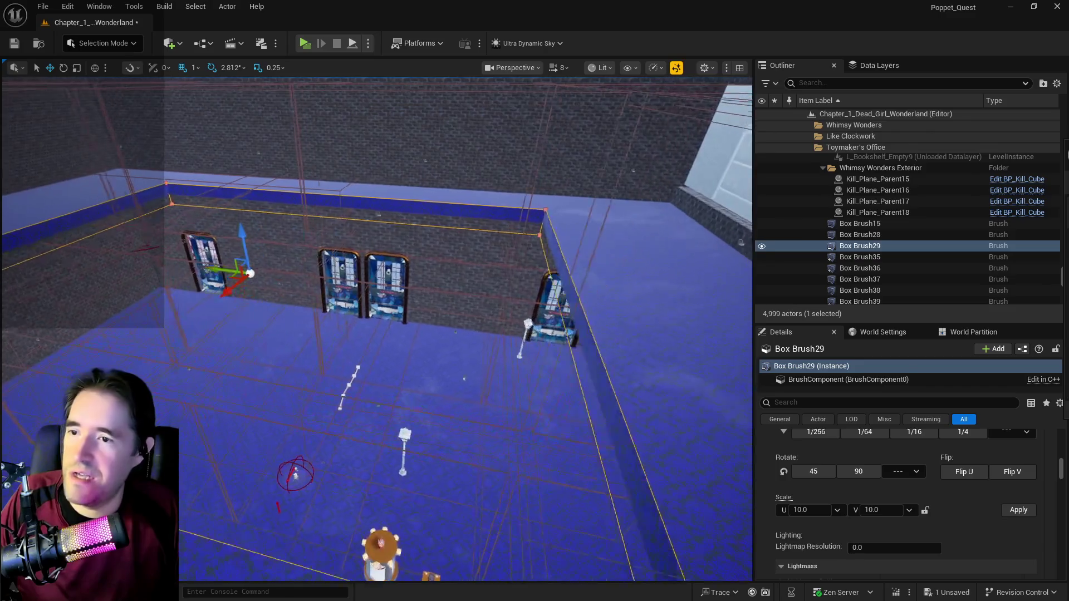
{"action": "scroll", "coordinate": [477, 333], "scroll_direction": "down", "scroll_amount": 10}
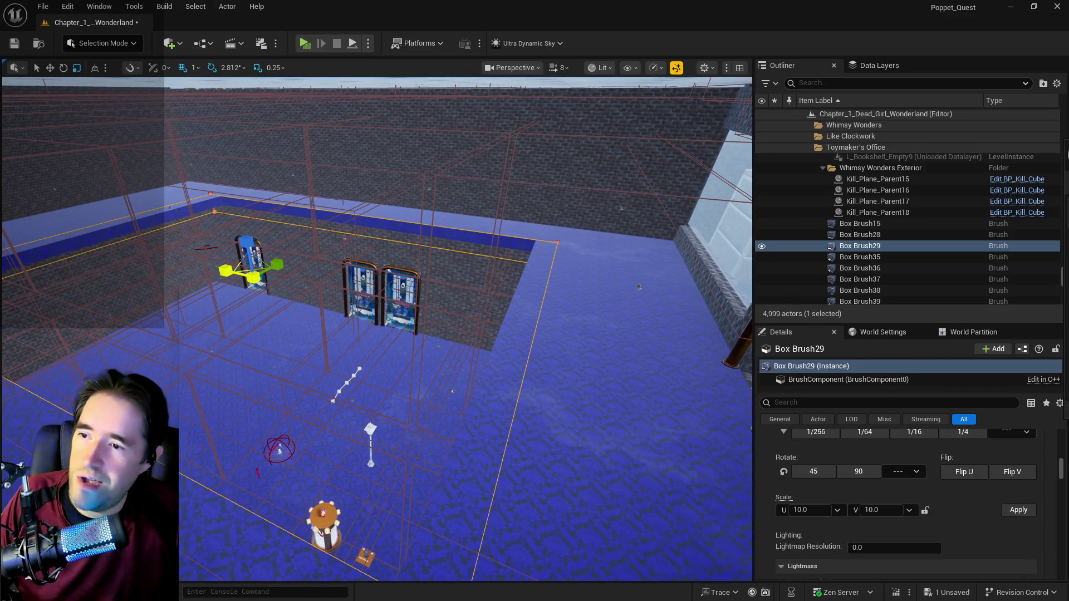
{"action": "left_click_drag", "start_coordinate": [477, 334], "coordinate": [451, 335]}
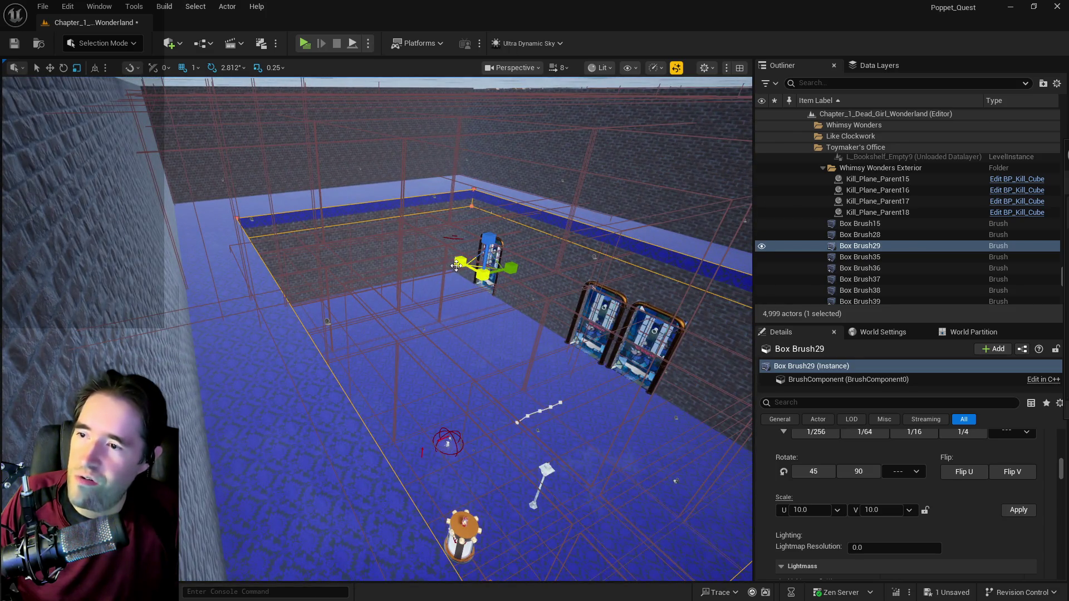
{"action": "mouse_move", "coordinate": [486, 286]}
{"action": "left_mouse_down"}
{"action": "mouse_move", "coordinate": [217, 195]}
{"action": "mouse_move", "coordinate": [228, 156]}
{"action": "mouse_move", "coordinate": [250, 190]}
{"action": "mouse_move", "coordinate": [269, 192]}
{"action": "left_mouse_up"}
{"action": "left_click_drag", "start_coordinate": [421, 300], "coordinate": [422, 299]}
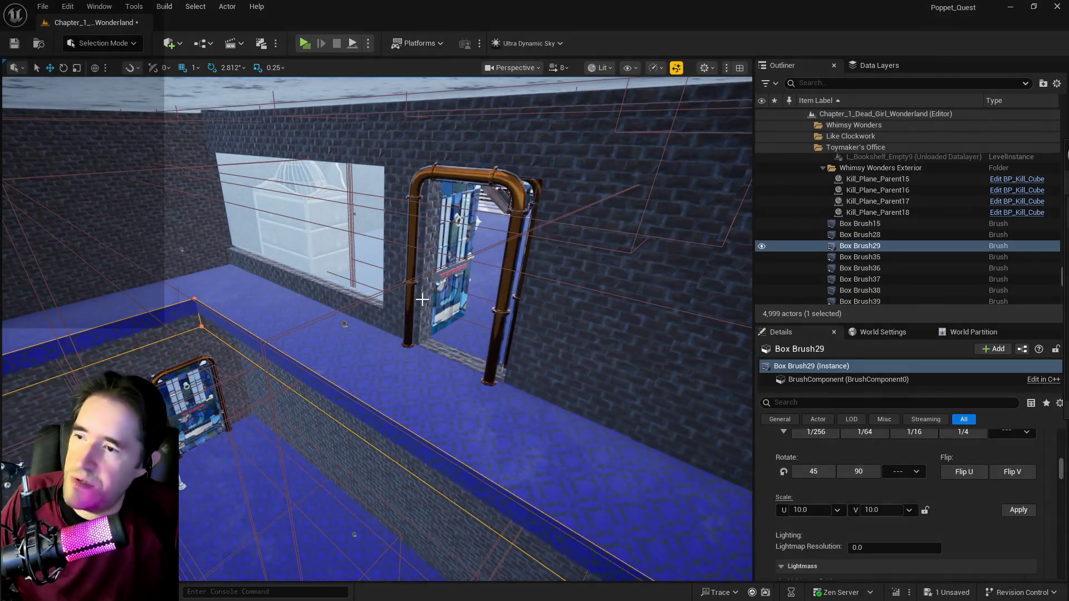
{"action": "left_click", "coordinate": [435, 299]}
Step: Duplicate the entrance door, rotate the copy about 95 degrees, and slide it beside the wall
{"action": "mouse_move", "coordinate": [409, 349]}
{"action": "left_mouse_down"}
{"action": "mouse_move", "coordinate": [350, 382]}
{"action": "mouse_move", "coordinate": [339, 376]}
{"action": "left_mouse_up"}
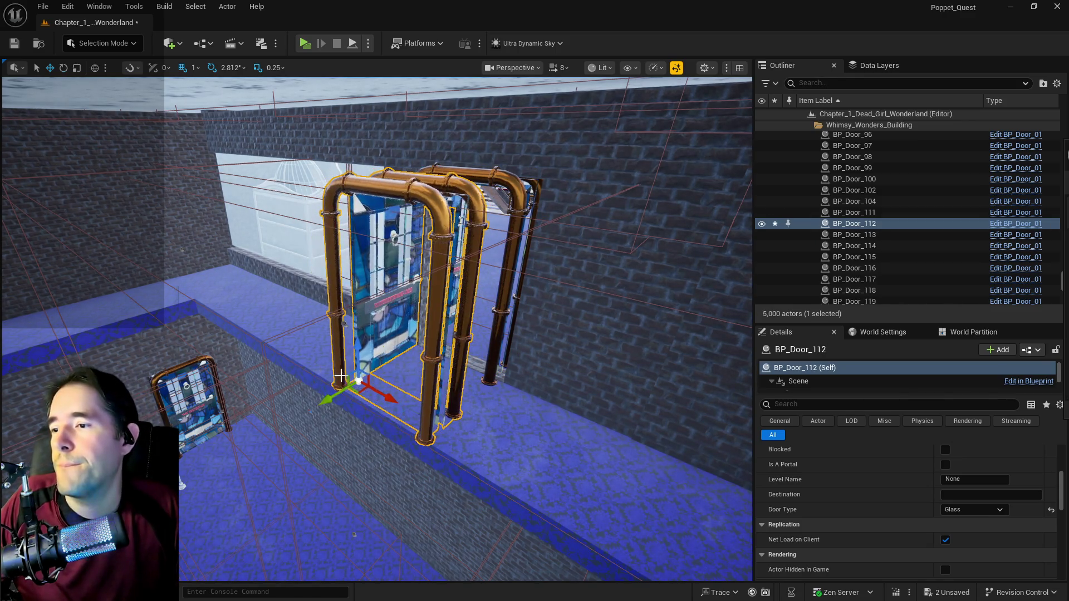
{"action": "scroll", "coordinate": [960, 456], "scroll_direction": "up", "scroll_amount": 2}
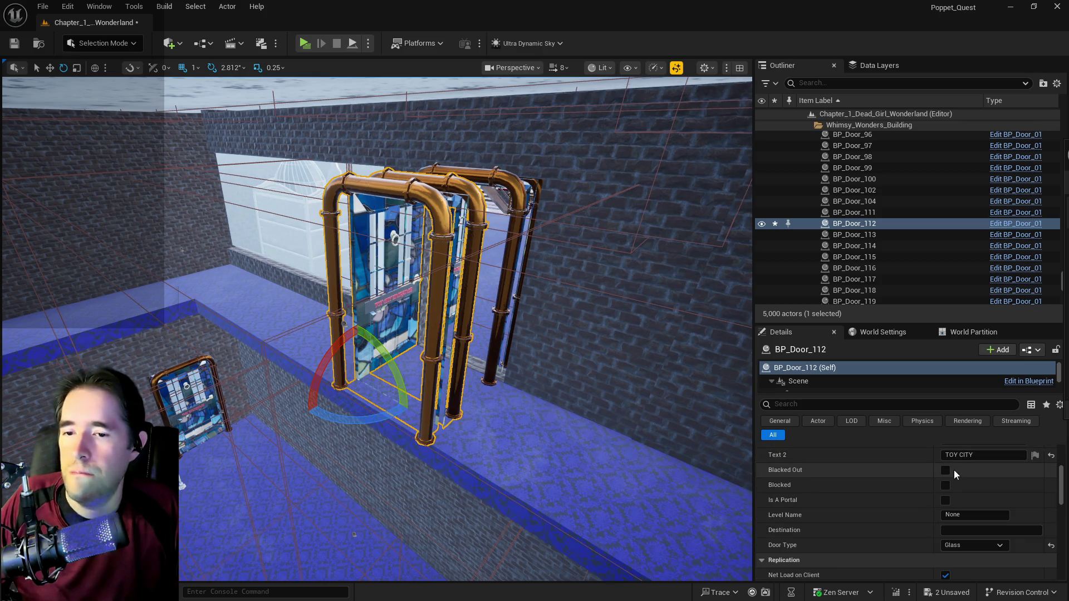
{"action": "scroll", "coordinate": [946, 501], "scroll_direction": "up", "scroll_amount": 3}
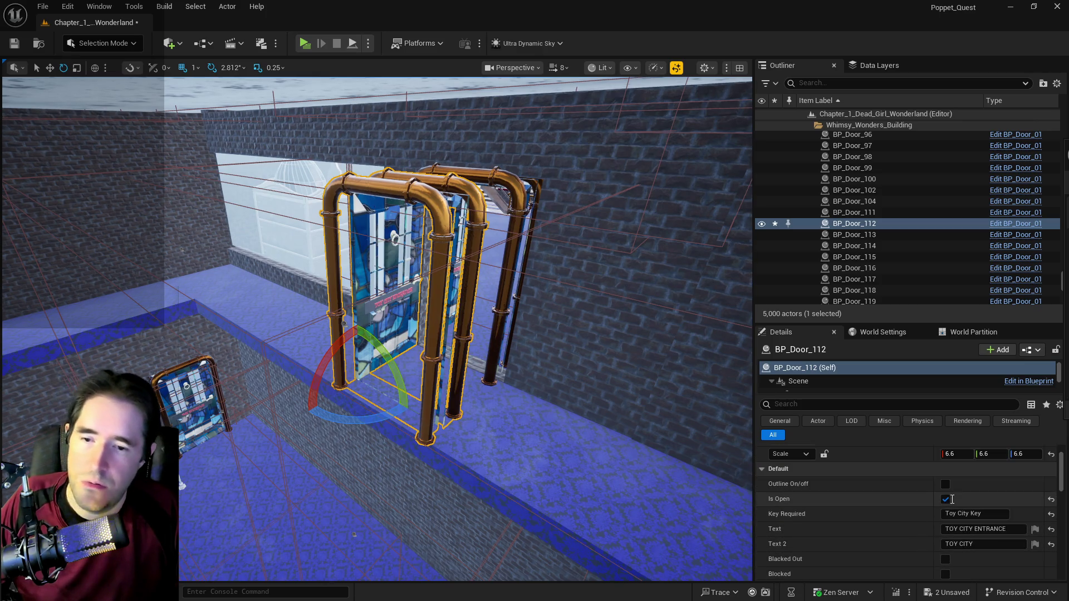
{"action": "left_click_drag", "start_coordinate": [377, 423], "coordinate": [268, 424]}
{"action": "key", "text": "w"}
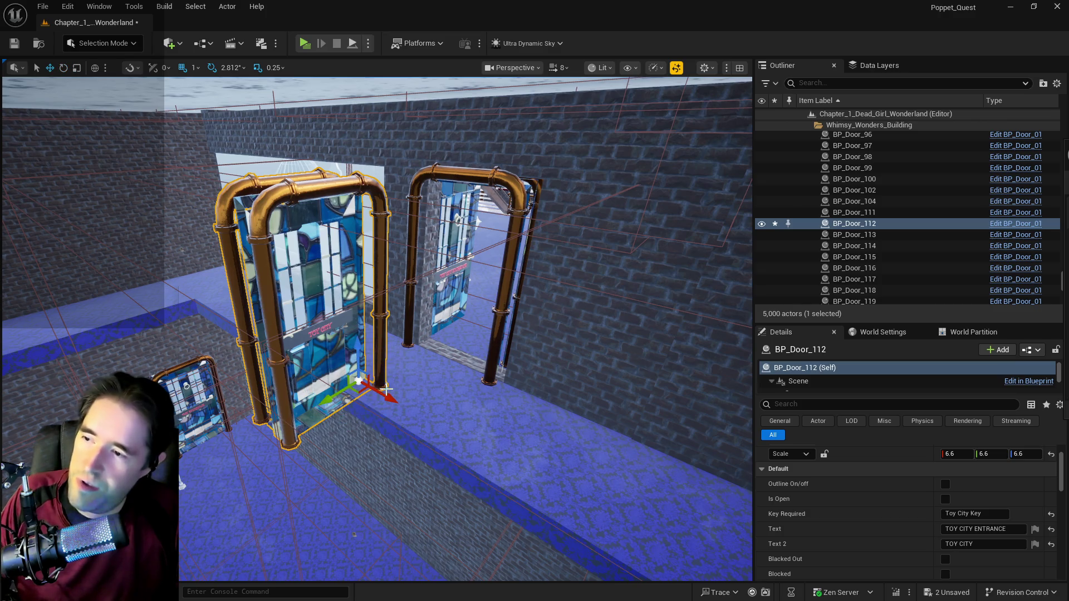
{"action": "left_click_drag", "start_coordinate": [339, 398], "coordinate": [409, 363]}
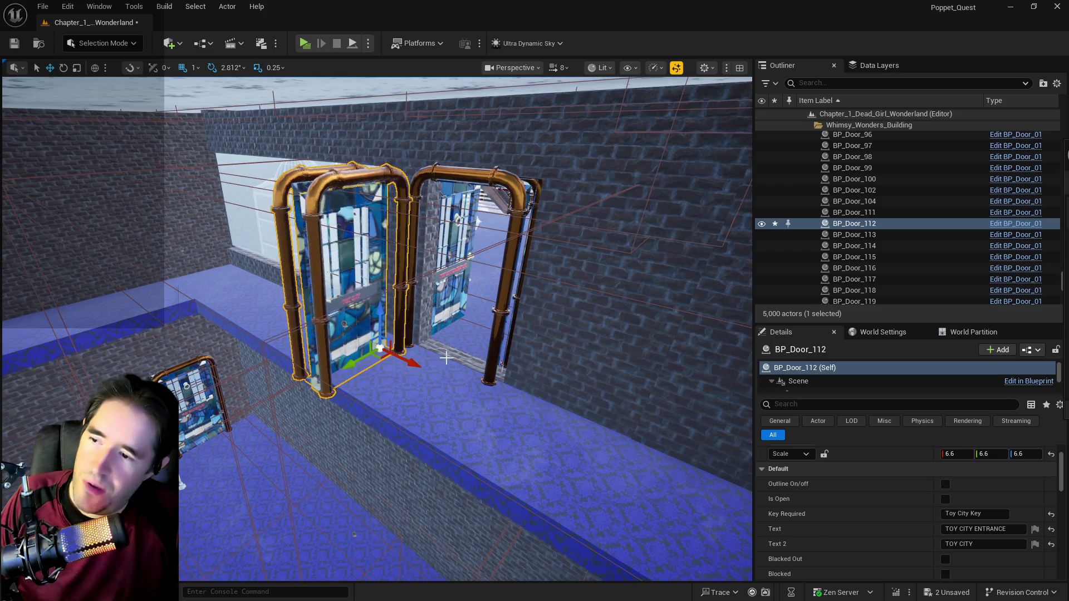
{"action": "left_click_drag", "start_coordinate": [488, 365], "coordinate": [488, 328]}
{"action": "left_click_drag", "start_coordinate": [424, 355], "coordinate": [424, 378]}
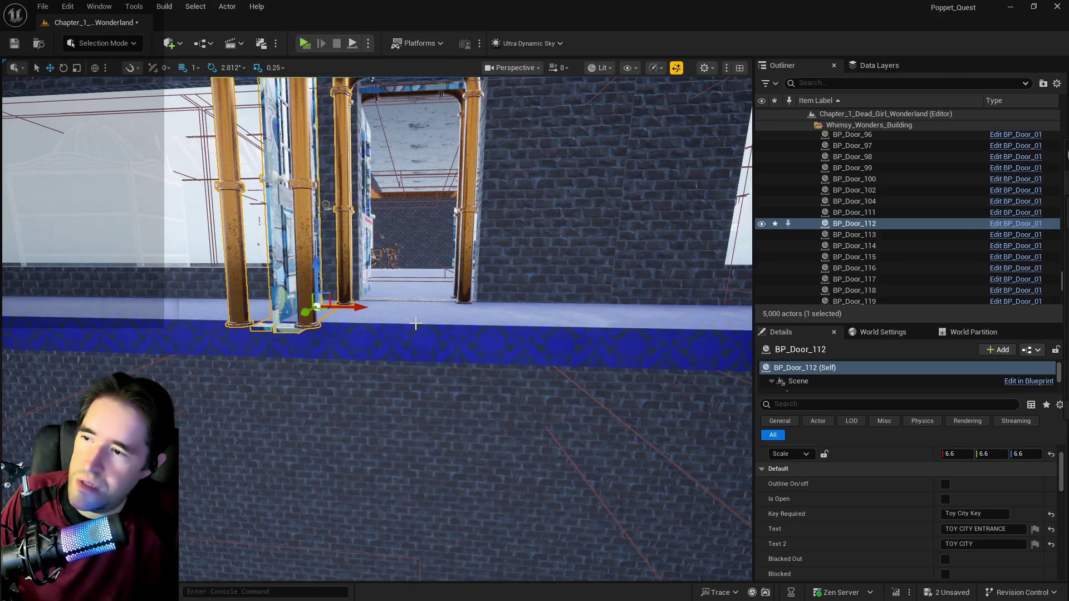
{"action": "left_click_drag", "start_coordinate": [405, 316], "coordinate": [403, 301]}
Step: Frame BP_Door_111 and nudge the new BP_Door_112 slightly right into place
{"action": "left_click", "coordinate": [340, 294]}
{"action": "key", "text": "f"}
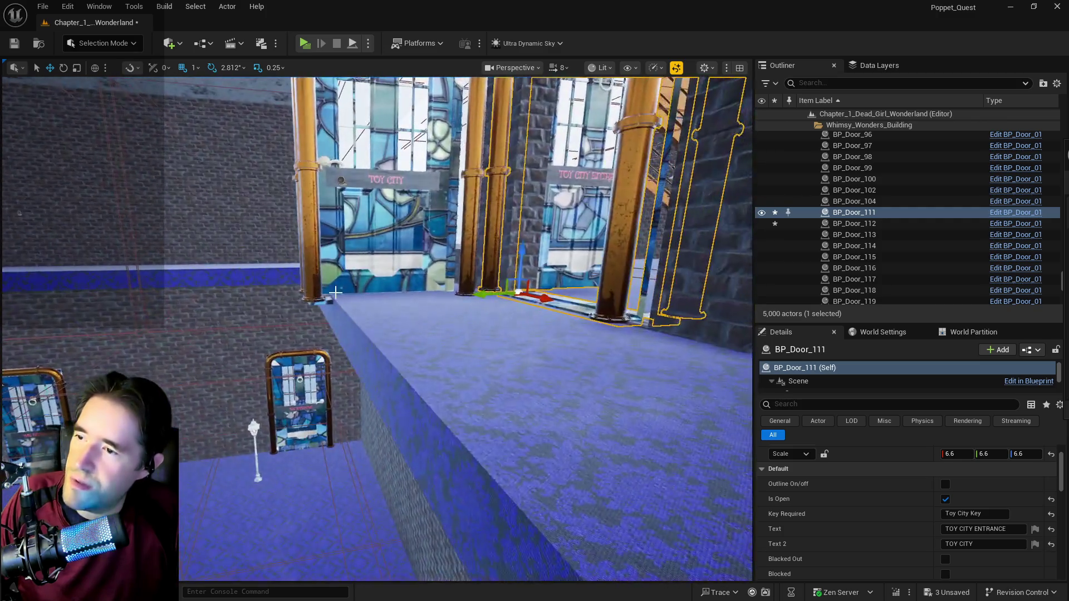
{"action": "left_click", "coordinate": [345, 266]}
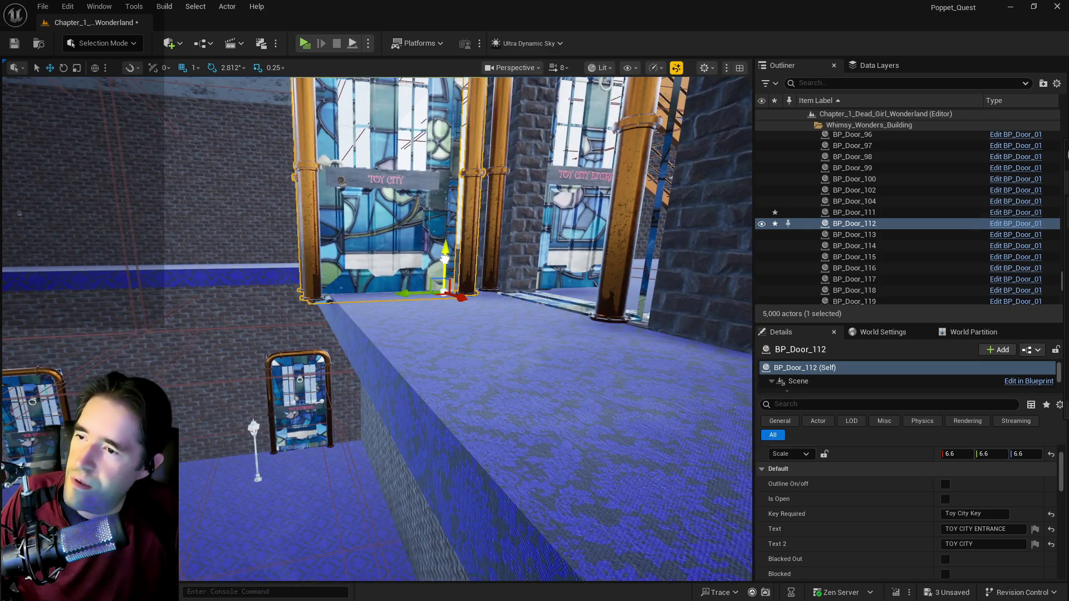
{"action": "left_click_drag", "start_coordinate": [415, 290], "coordinate": [433, 290]}
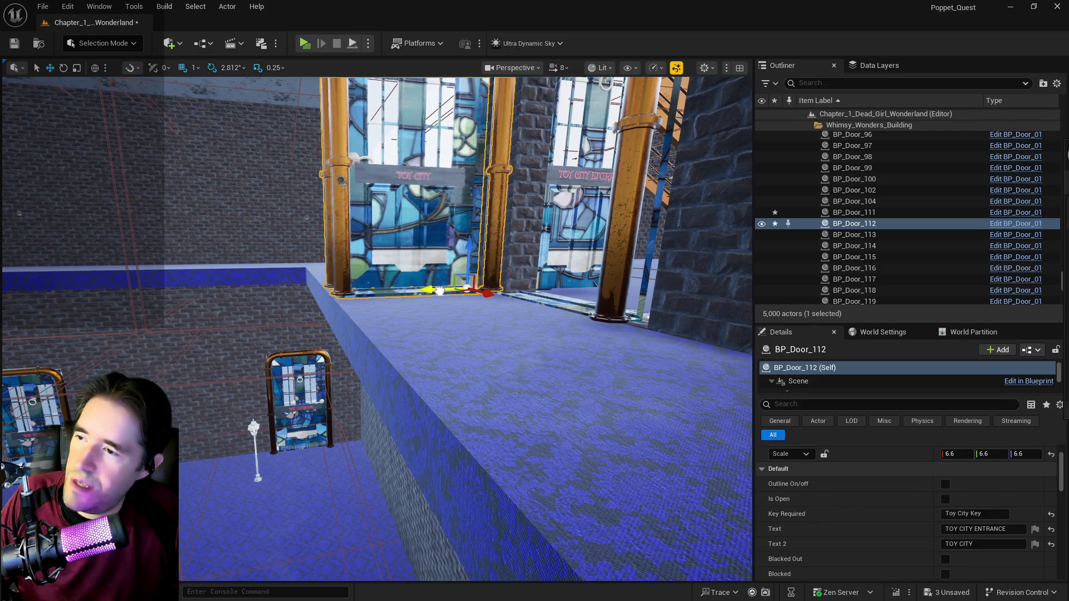
{"action": "key", "text": "w"}
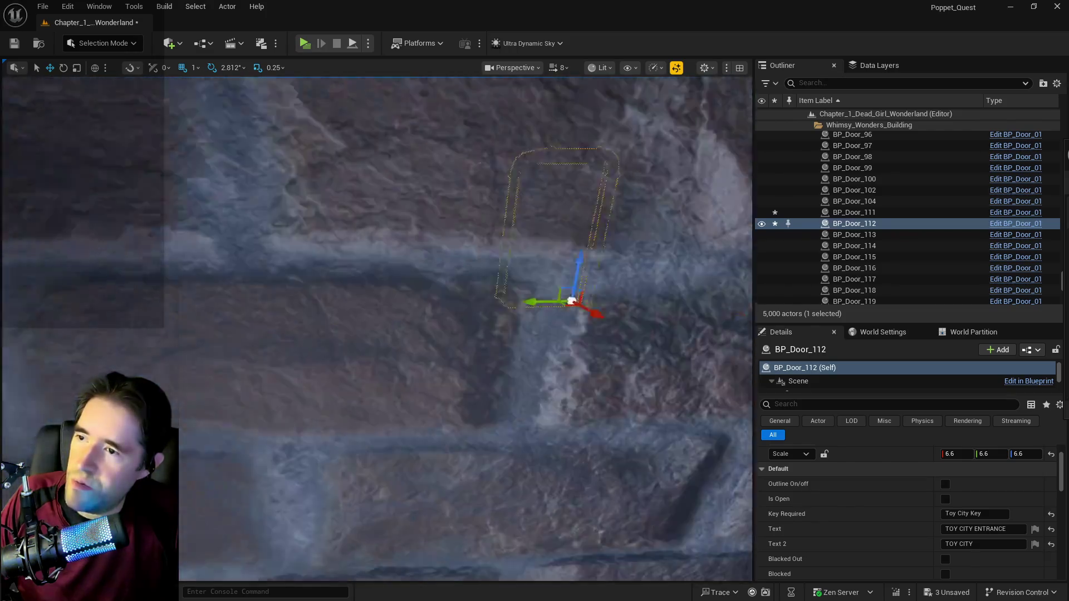
{"action": "scroll", "coordinate": [572, 301], "scroll_direction": "down", "scroll_amount": 5}
Step: Alt-drag three door copies, BP_Door_128 to BP_Door_130, and position them along the ledge walls
{"action": "mouse_move", "coordinate": [611, 288]}
{"action": "left_mouse_down"}
{"action": "mouse_move", "coordinate": [440, 333]}
{"action": "mouse_move", "coordinate": [497, 273]}
{"action": "mouse_move", "coordinate": [633, 282]}
{"action": "mouse_move", "coordinate": [198, 334]}
{"action": "left_mouse_up"}
{"action": "mouse_move", "coordinate": [337, 328]}
{"action": "left_mouse_down"}
{"action": "mouse_move", "coordinate": [389, 233]}
{"action": "mouse_move", "coordinate": [520, 301]}
{"action": "left_mouse_up"}
{"action": "mouse_move", "coordinate": [413, 185]}
{"action": "left_mouse_down"}
{"action": "mouse_move", "coordinate": [596, 186]}
{"action": "mouse_move", "coordinate": [334, 168]}
{"action": "left_mouse_up"}
{"action": "key", "text": "e"}
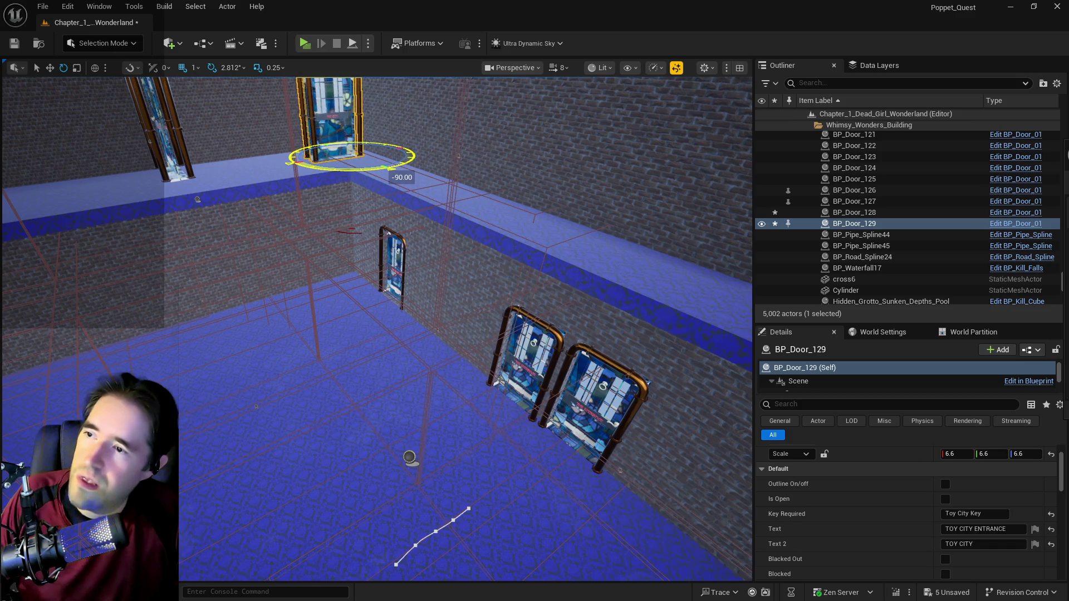
{"action": "left_click_drag", "start_coordinate": [332, 147], "coordinate": [466, 234]}
{"action": "key", "text": "f"}
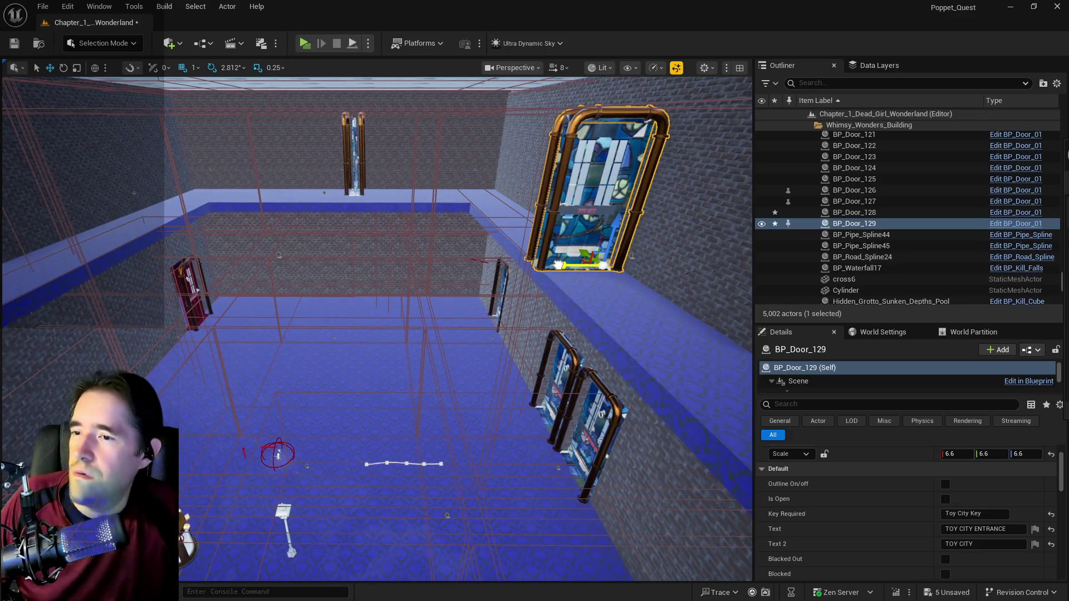
{"action": "mouse_move", "coordinate": [562, 270]}
{"action": "left_mouse_down"}
{"action": "mouse_move", "coordinate": [210, 272]}
{"action": "mouse_move", "coordinate": [211, 304]}
{"action": "mouse_move", "coordinate": [234, 304]}
{"action": "mouse_move", "coordinate": [206, 304]}
{"action": "mouse_move", "coordinate": [242, 294]}
{"action": "left_mouse_up"}
{"action": "mouse_move", "coordinate": [327, 292]}
{"action": "left_mouse_down"}
{"action": "mouse_move", "coordinate": [340, 286]}
{"action": "mouse_move", "coordinate": [251, 298]}
{"action": "left_mouse_up"}
{"action": "left_click", "coordinate": [250, 299]}
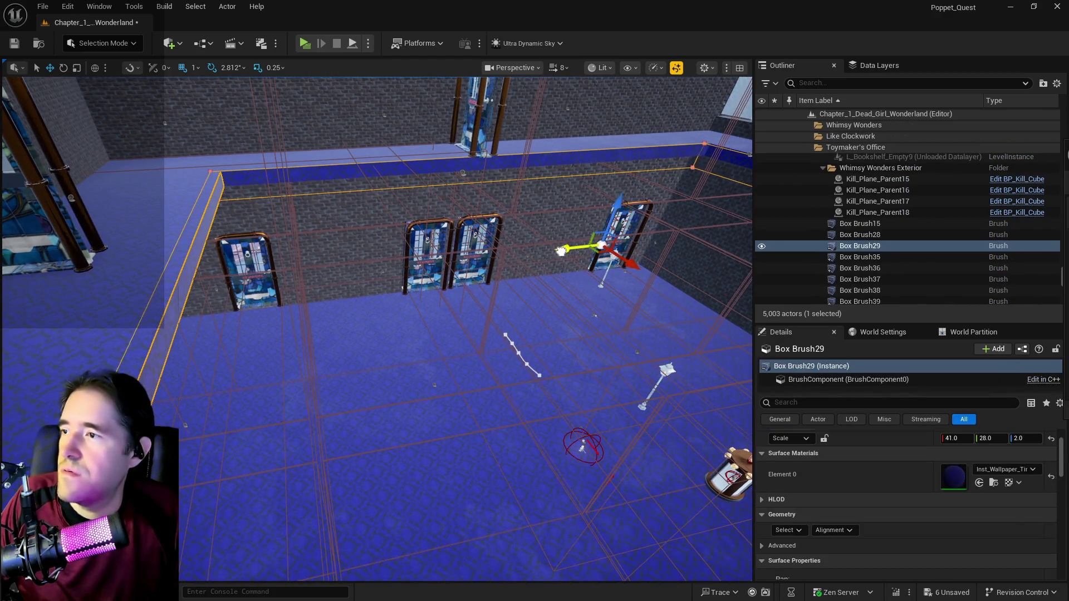
Step: Scale Box Brush29's Y down from 28 to 25.25 and save the map
{"action": "mouse_move", "coordinate": [535, 252]}
{"action": "left_mouse_down"}
{"action": "mouse_move", "coordinate": [438, 302]}
{"action": "mouse_move", "coordinate": [325, 226]}
{"action": "left_mouse_up"}
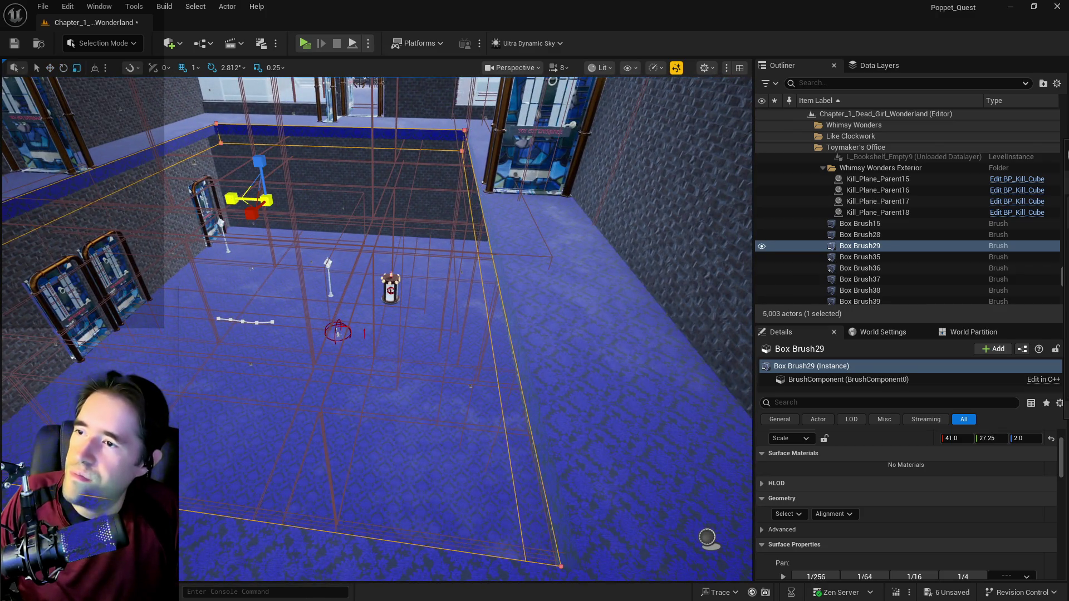
{"action": "left_click_drag", "start_coordinate": [325, 225], "coordinate": [324, 225]}
{"action": "left_click_drag", "start_coordinate": [209, 202], "coordinate": [209, 201]}
{"action": "key", "text": "ctrl+grave"}
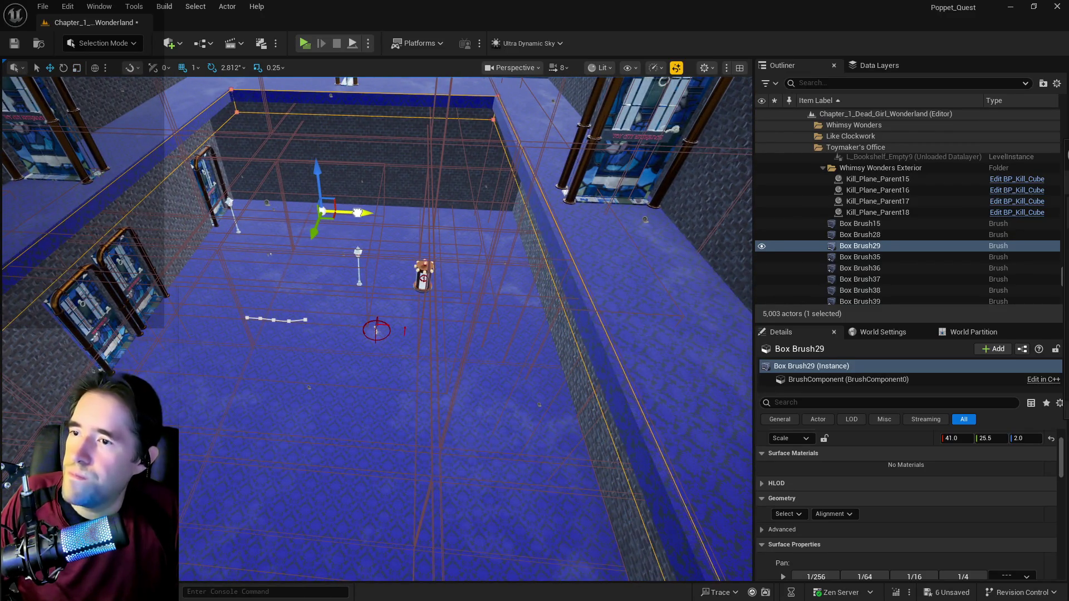
{"action": "left_click_drag", "start_coordinate": [423, 334], "coordinate": [424, 334]}
{"action": "left_click_drag", "start_coordinate": [404, 240], "coordinate": [404, 240]}
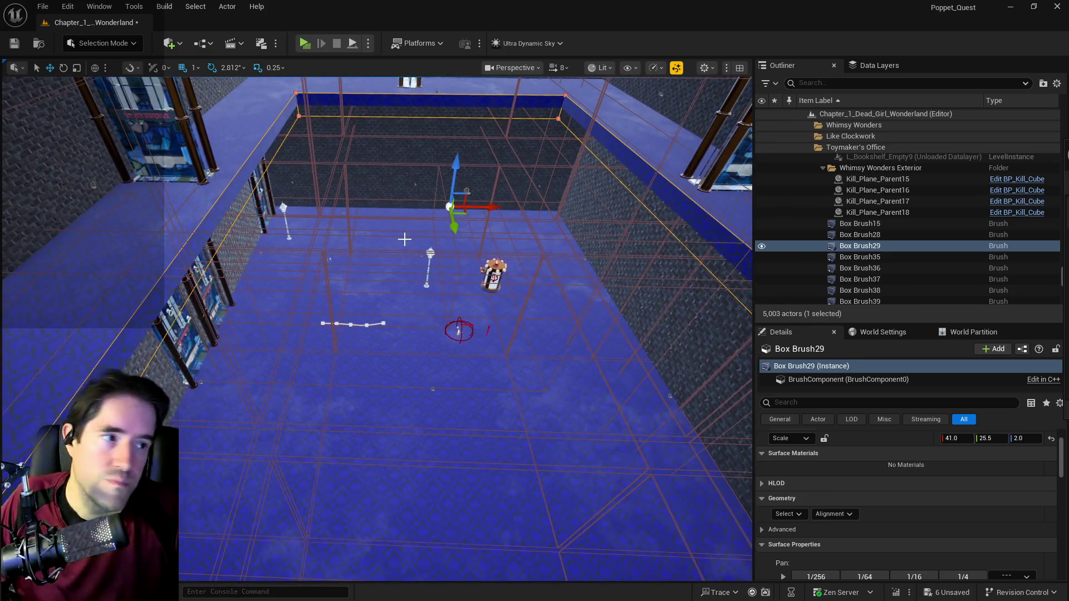
{"action": "key", "text": "ctrl+s"}
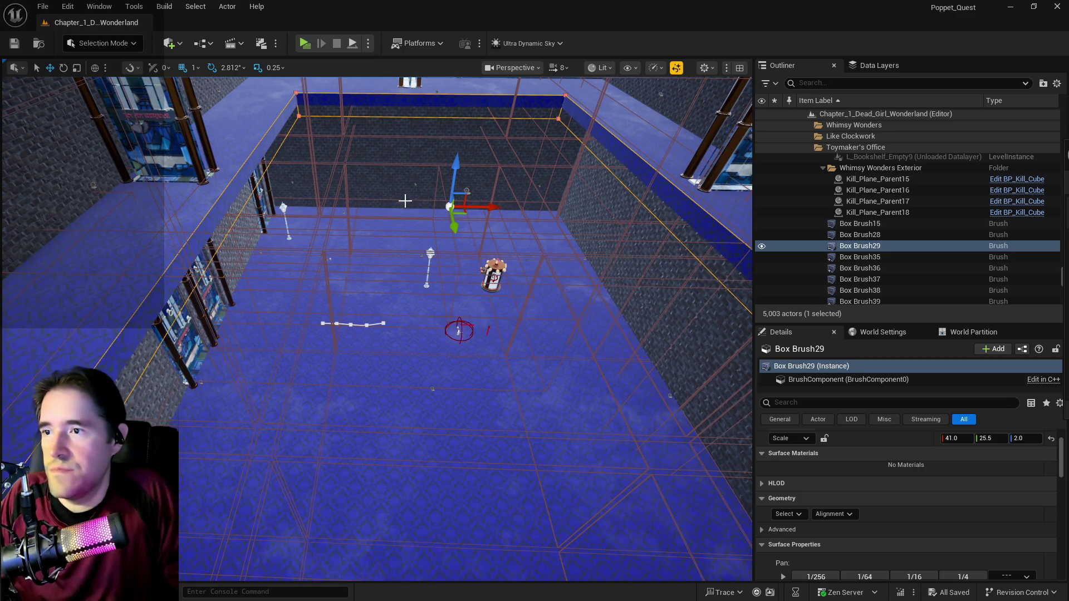
{"action": "key", "text": "r"}
{"action": "left_click_drag", "start_coordinate": [436, 204], "coordinate": [415, 205]}
{"action": "key", "text": "ctrl+s"}
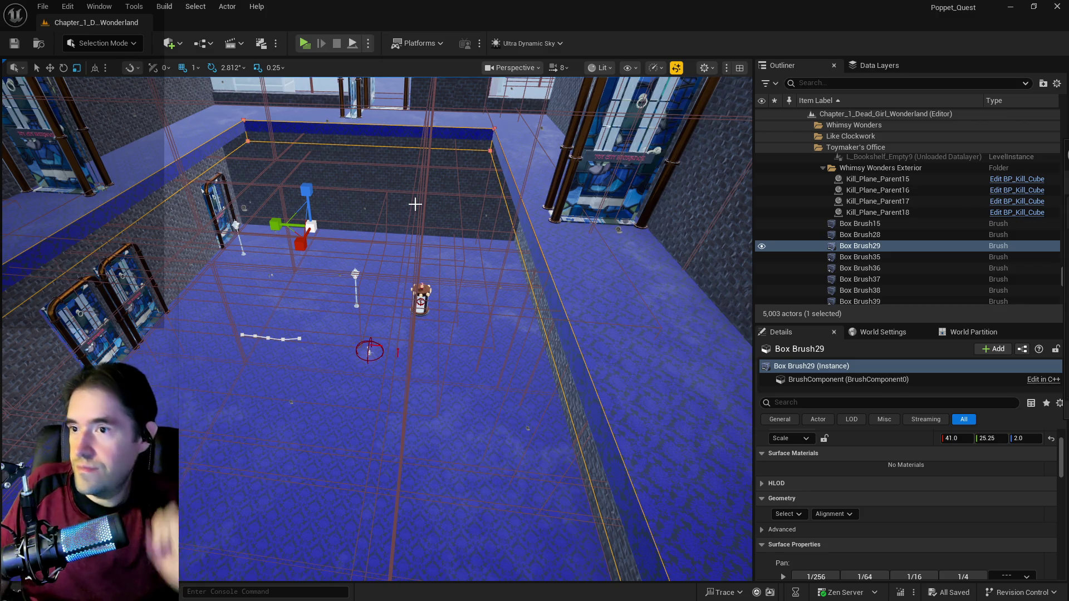
{"action": "mouse_move", "coordinate": [414, 205]}
{"action": "left_mouse_down"}
{"action": "mouse_move", "coordinate": [415, 189]}
{"action": "mouse_move", "coordinate": [355, 219]}
{"action": "mouse_move", "coordinate": [356, 250]}
{"action": "left_mouse_up"}
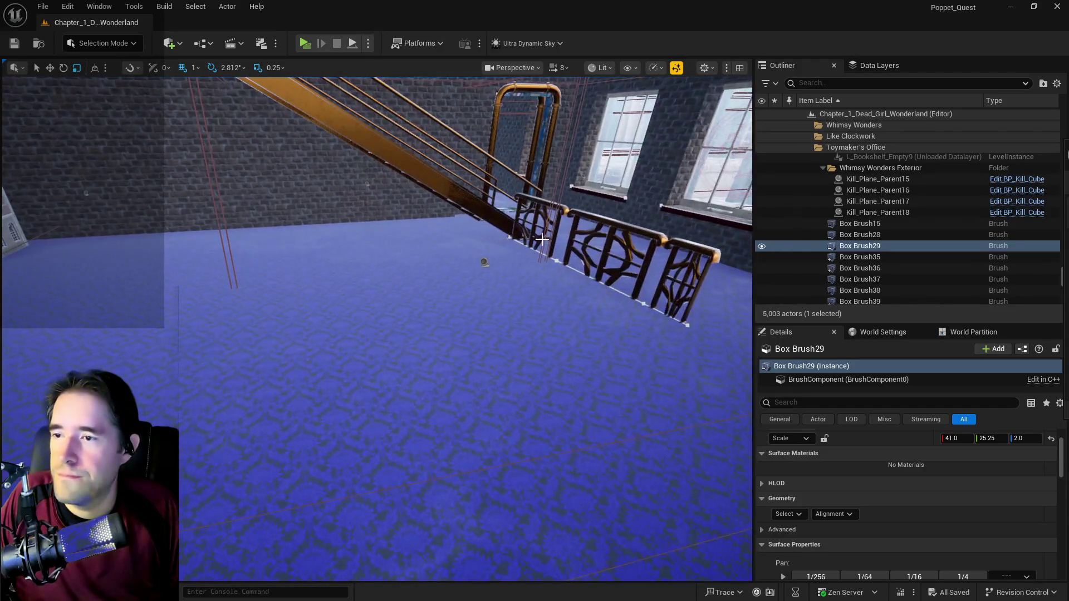
Step: Duplicate BP_Toy_City_Railing2 as BP_Toy_City_Railing8 and move it to the far wall
{"action": "left_click", "coordinate": [355, 250]}
{"action": "left_click", "coordinate": [552, 253]}
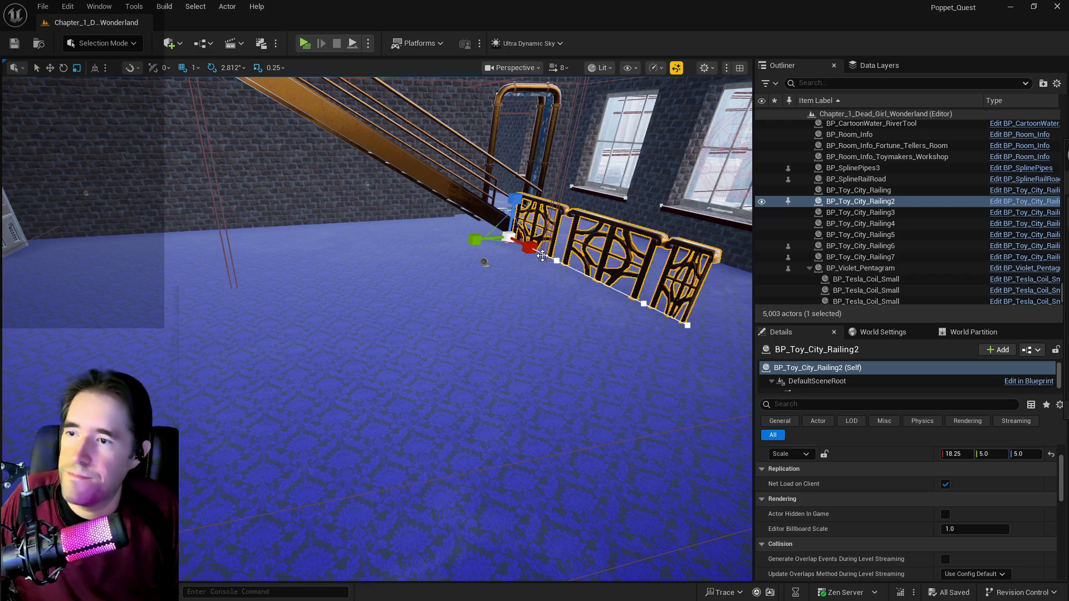
{"action": "mouse_move", "coordinate": [482, 238]}
{"action": "left_mouse_down", "text": "alt"}
{"action": "mouse_move", "coordinate": [156, 267]}
{"action": "mouse_move", "coordinate": [33, 259]}
{"action": "left_mouse_up", "text": "alt"}
{"action": "key", "text": "f"}
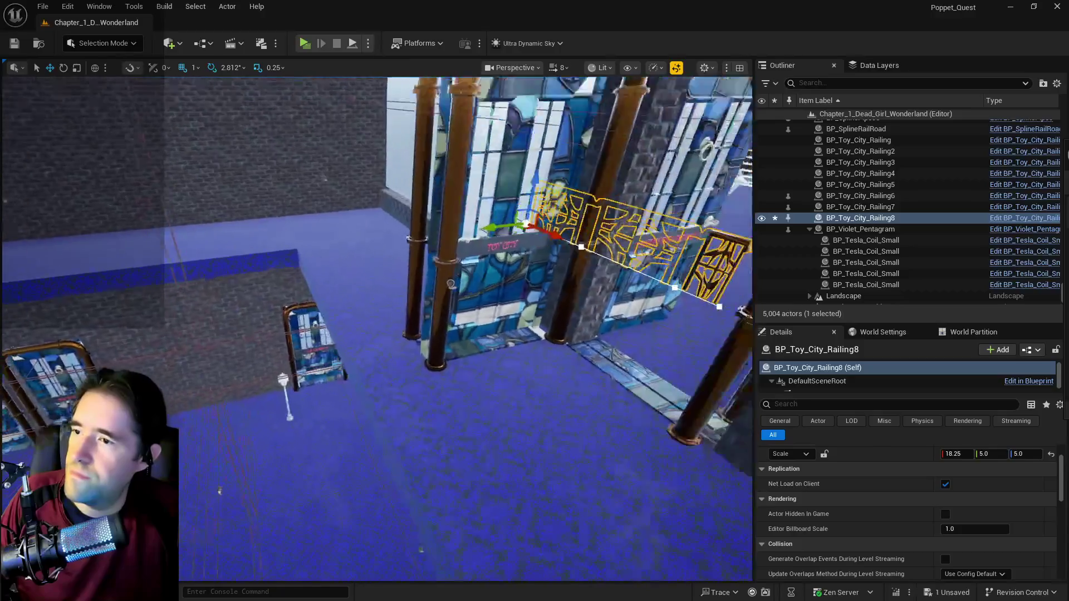
{"action": "mouse_move", "coordinate": [458, 236]}
{"action": "left_mouse_down"}
{"action": "mouse_move", "coordinate": [216, 273]}
{"action": "mouse_move", "coordinate": [242, 282]}
{"action": "left_mouse_up"}
{"action": "key", "text": "f"}
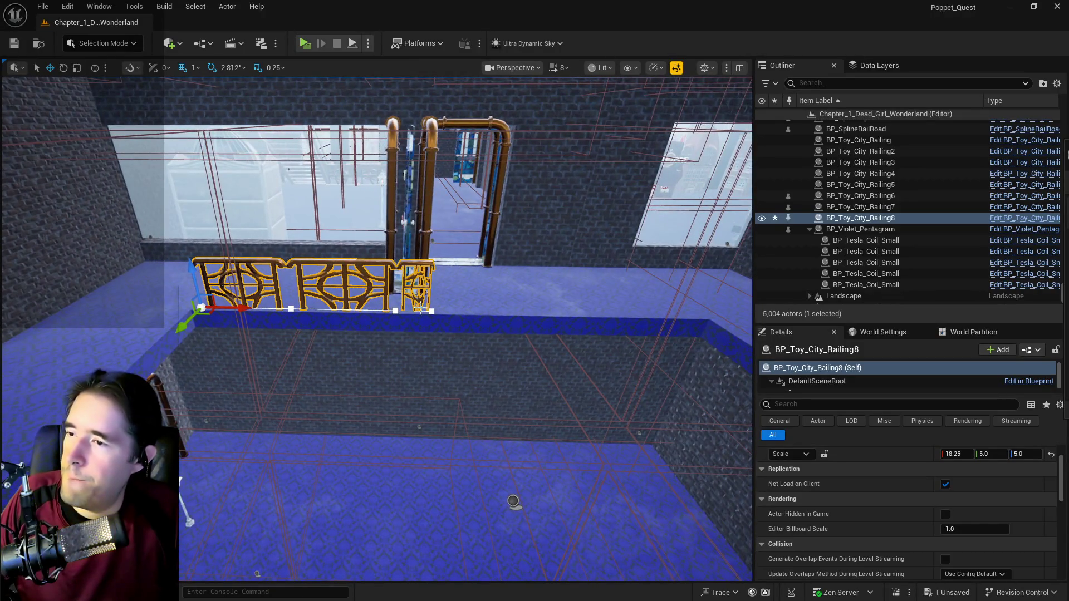
Step: Drag the railing's end spline point to extend it and add two spline points
{"action": "left_click", "coordinate": [432, 310]}
{"action": "key", "text": "f"}
{"action": "left_click_drag", "start_coordinate": [338, 308], "coordinate": [571, 284]}
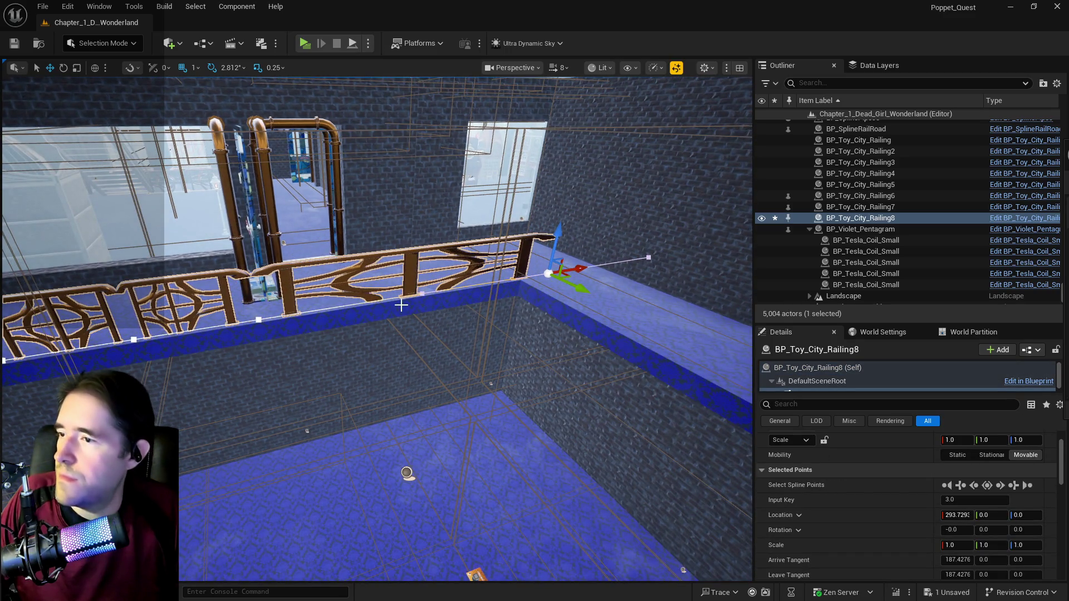
{"action": "right_click", "coordinate": [378, 301]}
{"action": "left_click", "coordinate": [423, 322]}
{"action": "right_click", "coordinate": [472, 282]}
{"action": "left_click", "coordinate": [501, 303]}
{"action": "key", "text": "f"}
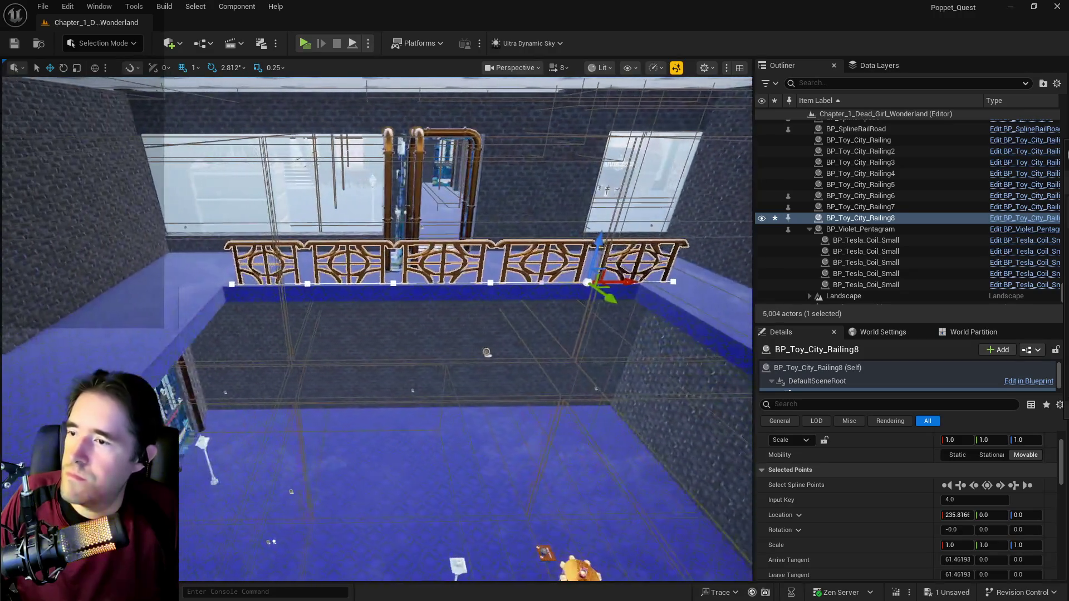
{"action": "left_click", "coordinate": [161, 324]}
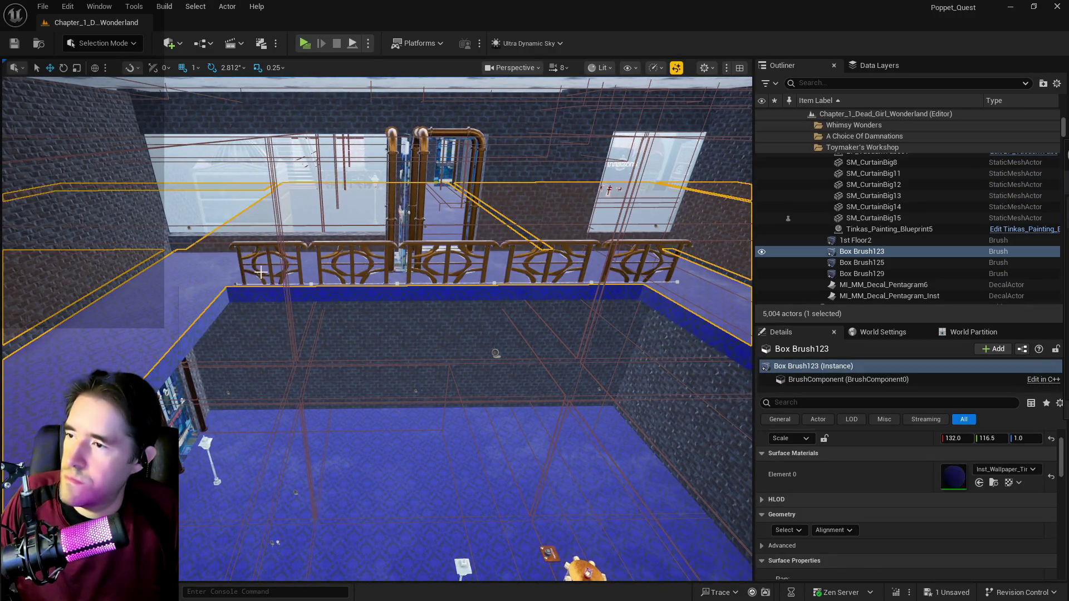
Step: Nudge BP_Toy_City_Railing8 left along the ledge, move its end point to the corner, and save
{"action": "left_click", "coordinate": [265, 271]}
{"action": "left_click_drag", "start_coordinate": [274, 284], "coordinate": [262, 287]}
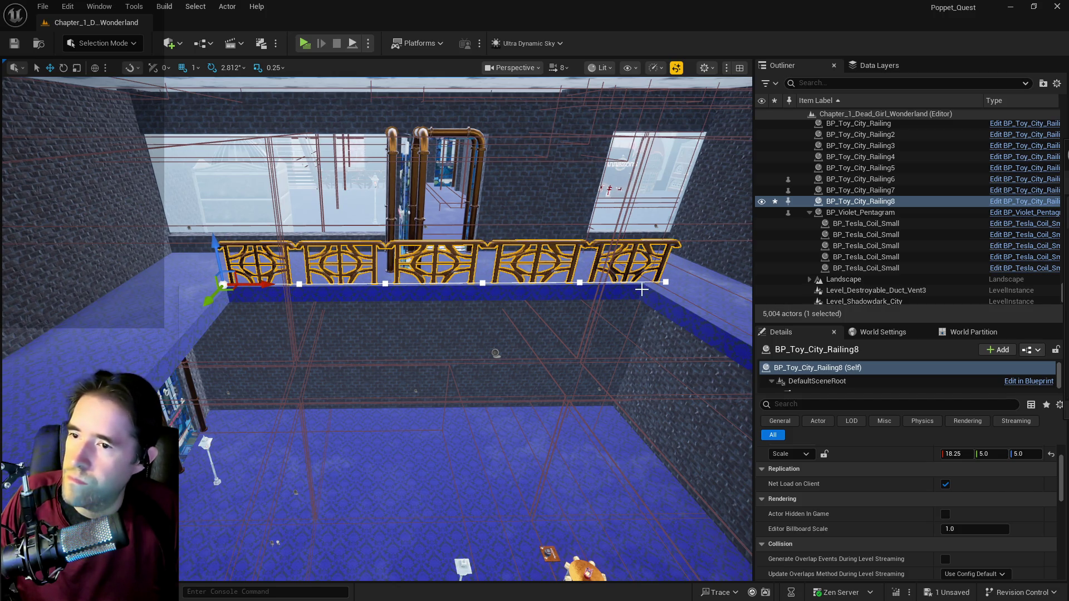
{"action": "left_click", "coordinate": [583, 281]}
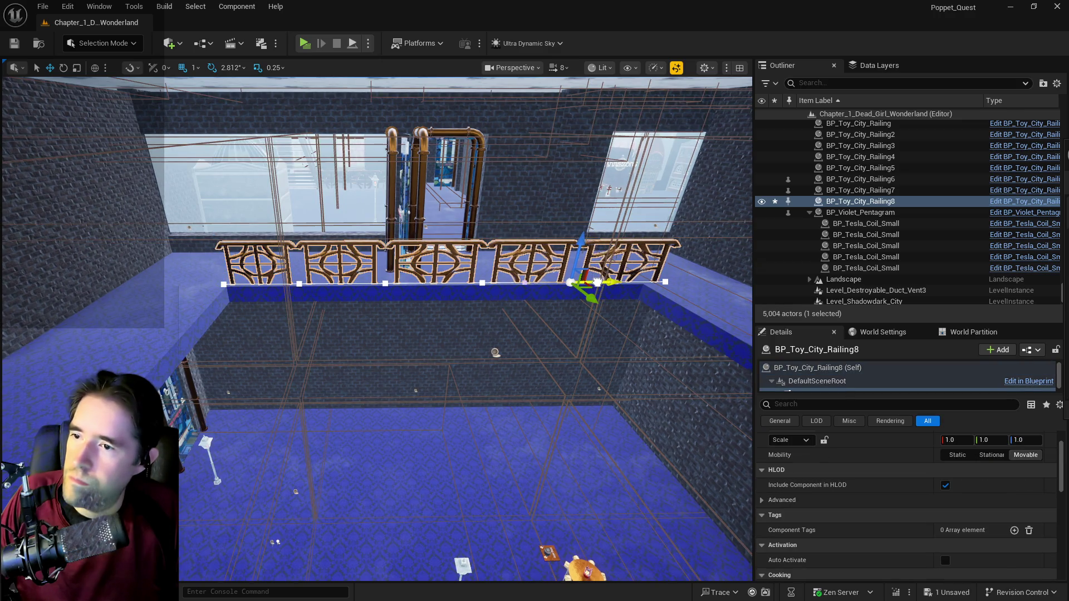
{"action": "left_click", "coordinate": [665, 282]}
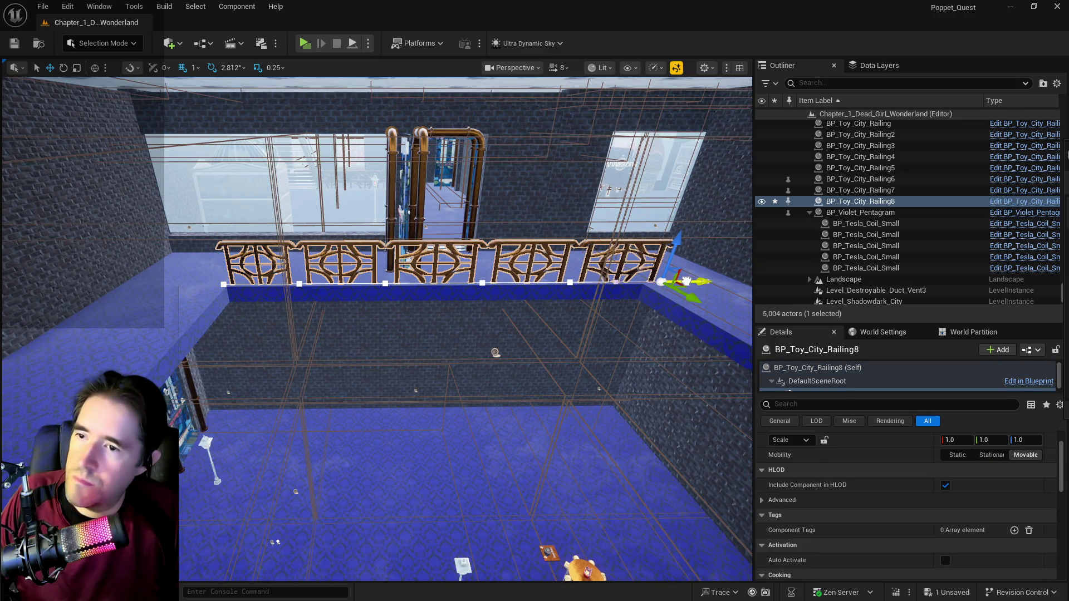
{"action": "key", "text": "Left"}
{"action": "key", "text": "Left"}
{"action": "key", "text": "Left"}
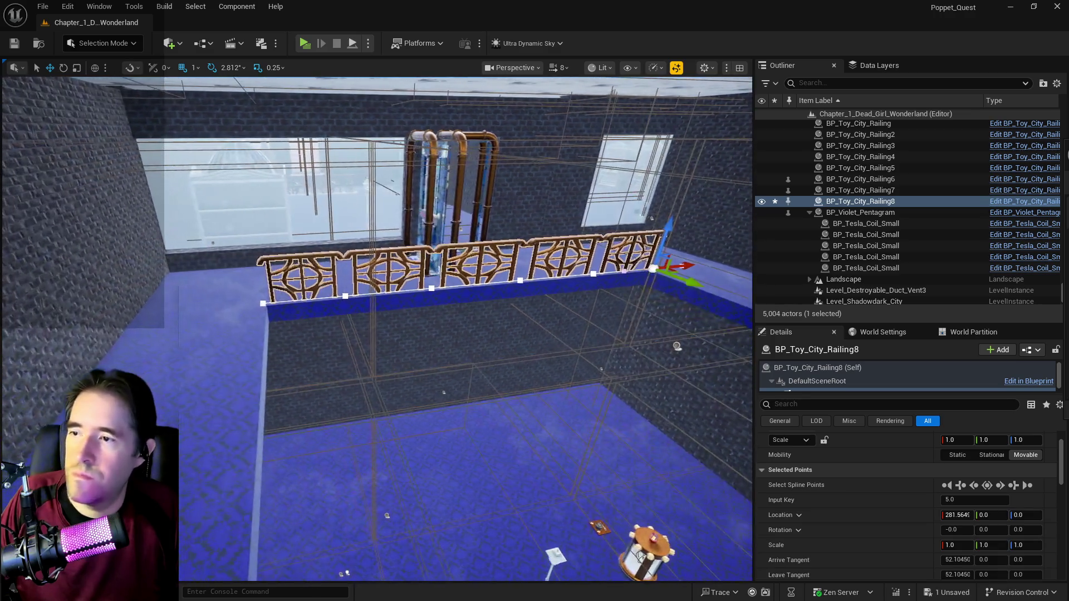
{"action": "key", "text": "ctrl+s"}
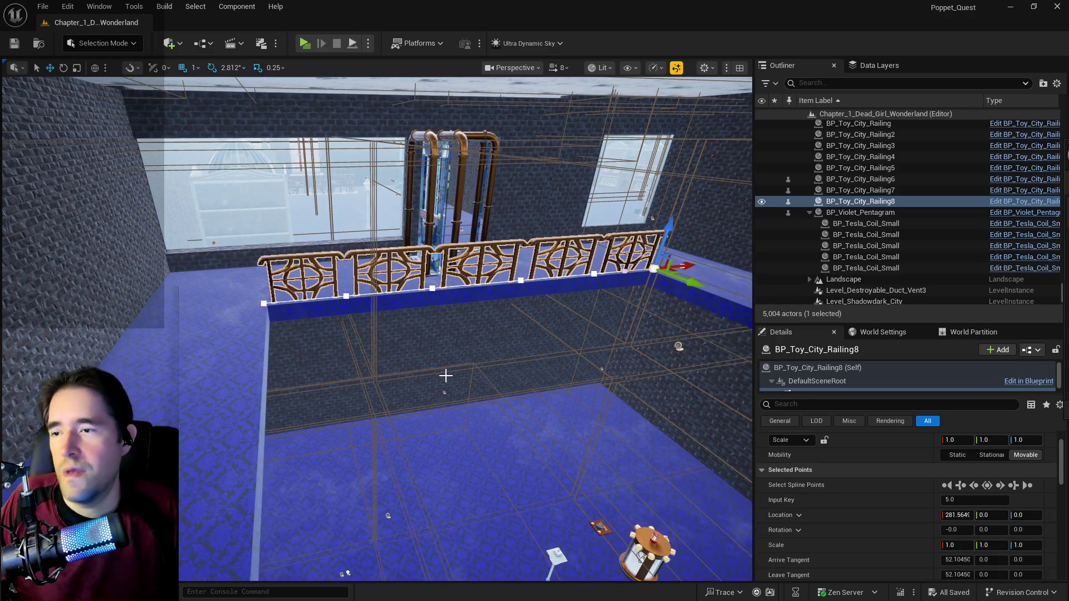
{"action": "key", "text": "Left"}
{"action": "key", "text": "Left"}
{"action": "key", "text": "Left"}
{"action": "key", "text": "Left"}
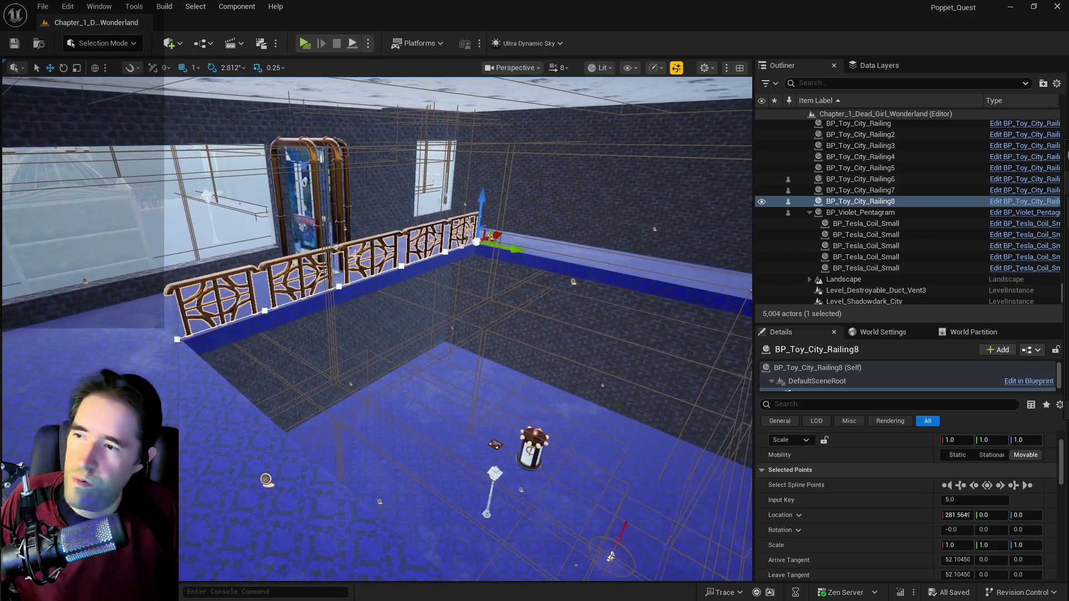
{"action": "key", "text": "Left"}
{"action": "key", "text": "Left"}
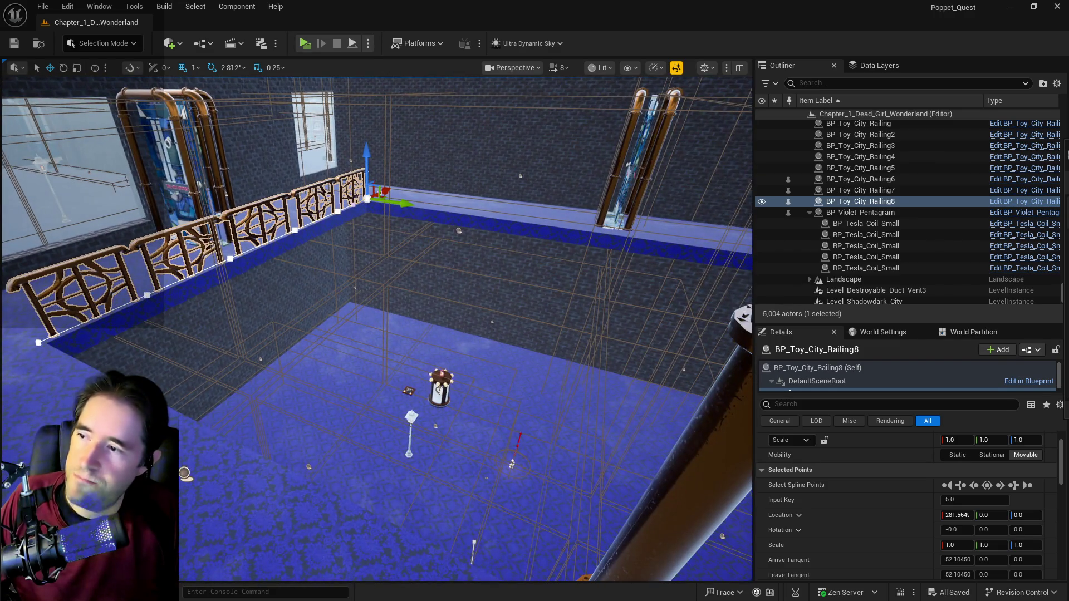
{"action": "left_click", "coordinate": [317, 259]}
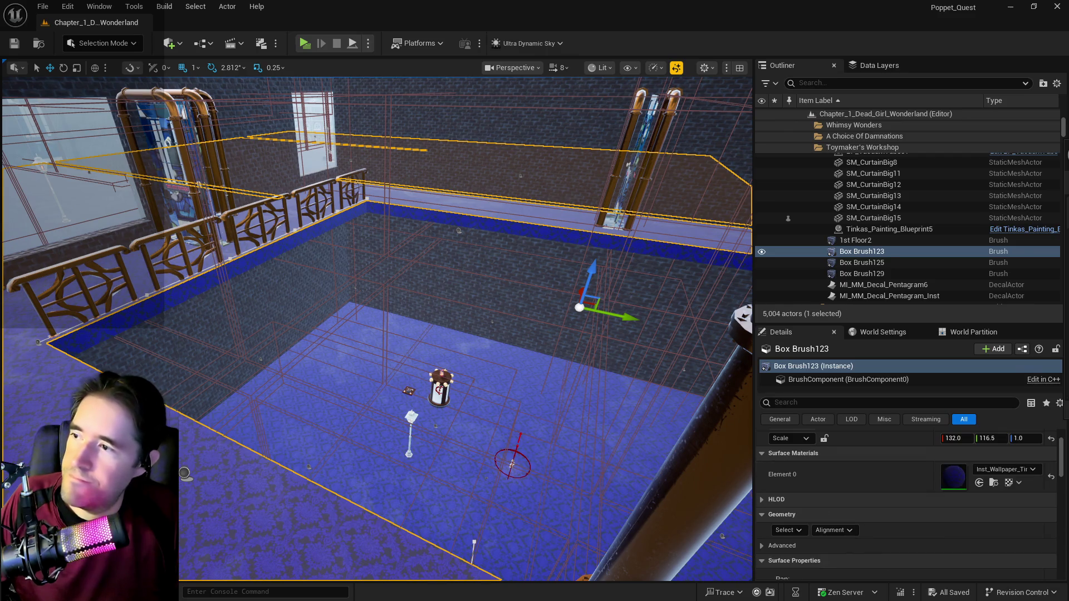
{"action": "left_click", "coordinate": [245, 231]}
{"action": "key", "text": "Down"}
{"action": "key", "text": "Left"}
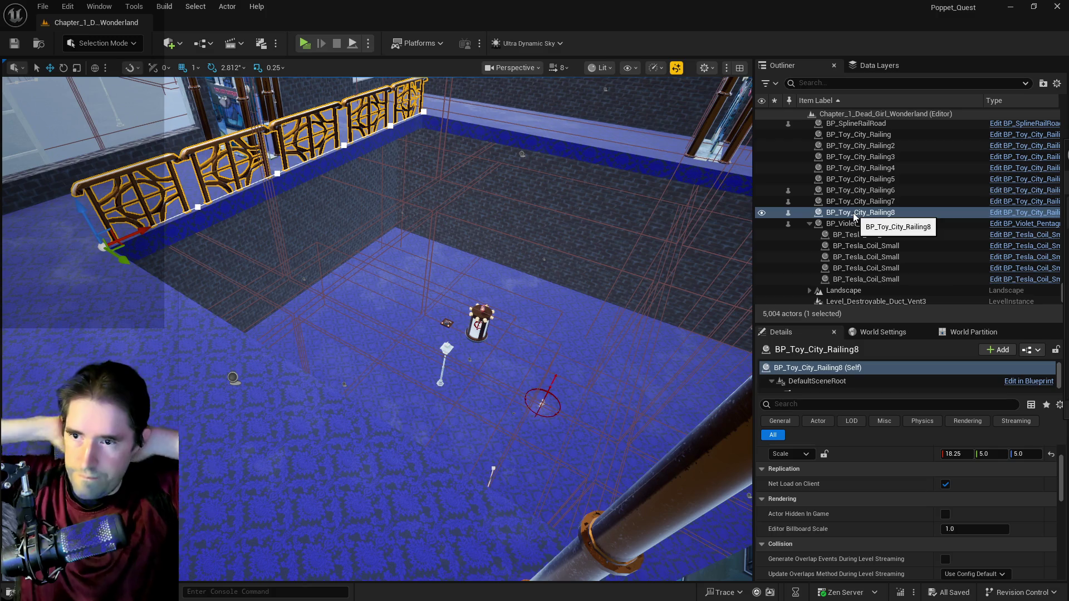
{"action": "left_click_drag", "start_coordinate": [390, 334], "coordinate": [390, 334]}
{"action": "left_click_drag", "start_coordinate": [615, 265], "coordinate": [614, 264]}
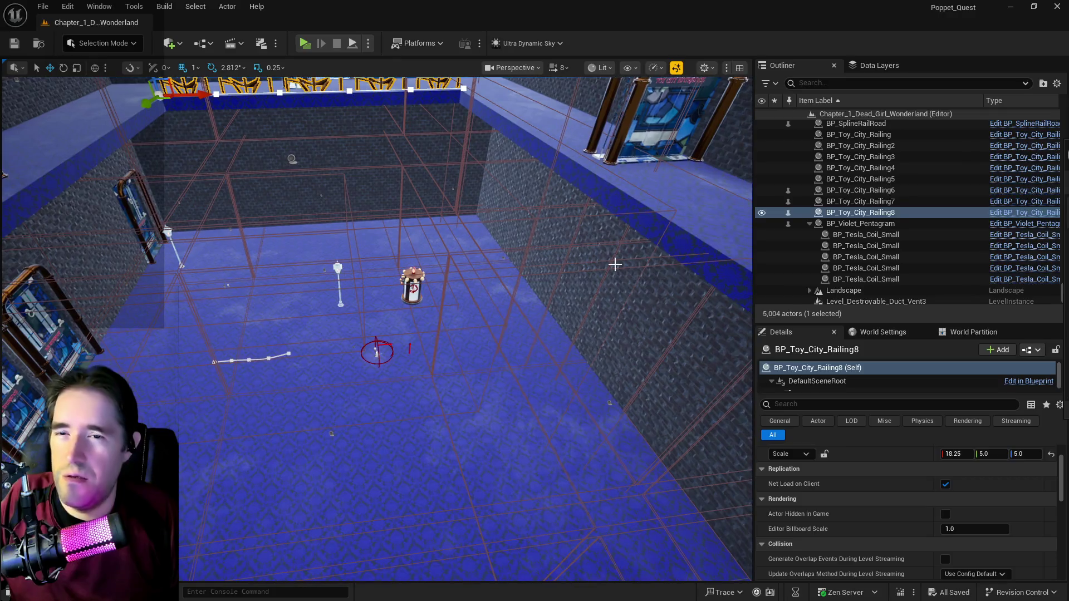
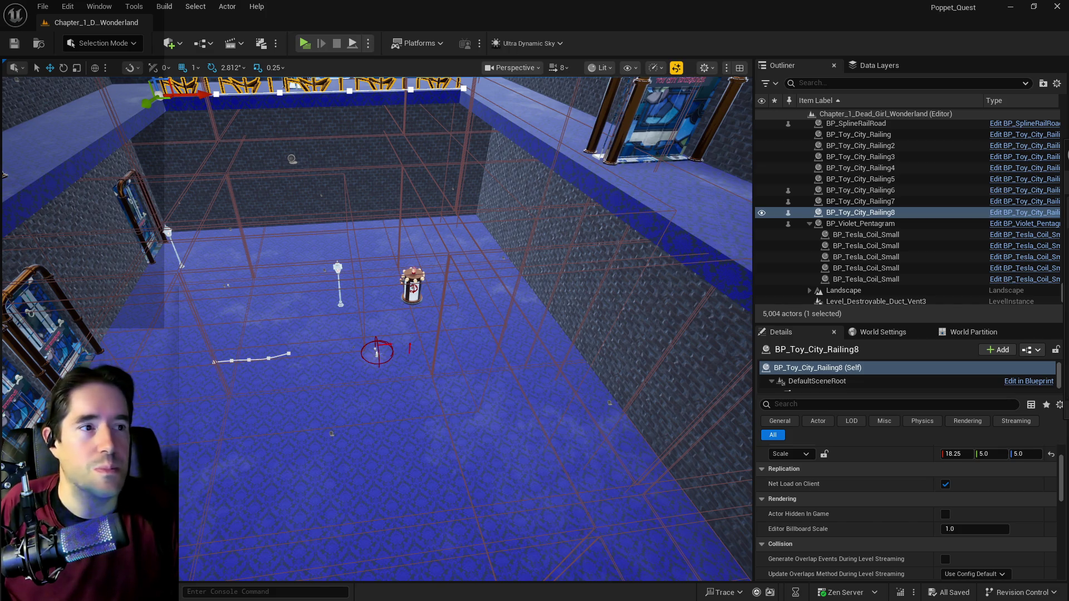
Step: Duplicate the ornate railing and slide the copy along the upper balcony edge
{"action": "mouse_move", "coordinate": [432, 371]}
{"action": "left_mouse_down"}
{"action": "mouse_move", "coordinate": [415, 267]}
{"action": "mouse_move", "coordinate": [417, 312]}
{"action": "left_mouse_up"}
{"action": "scroll", "coordinate": [462, 329], "scroll_direction": "up", "scroll_amount": 10}
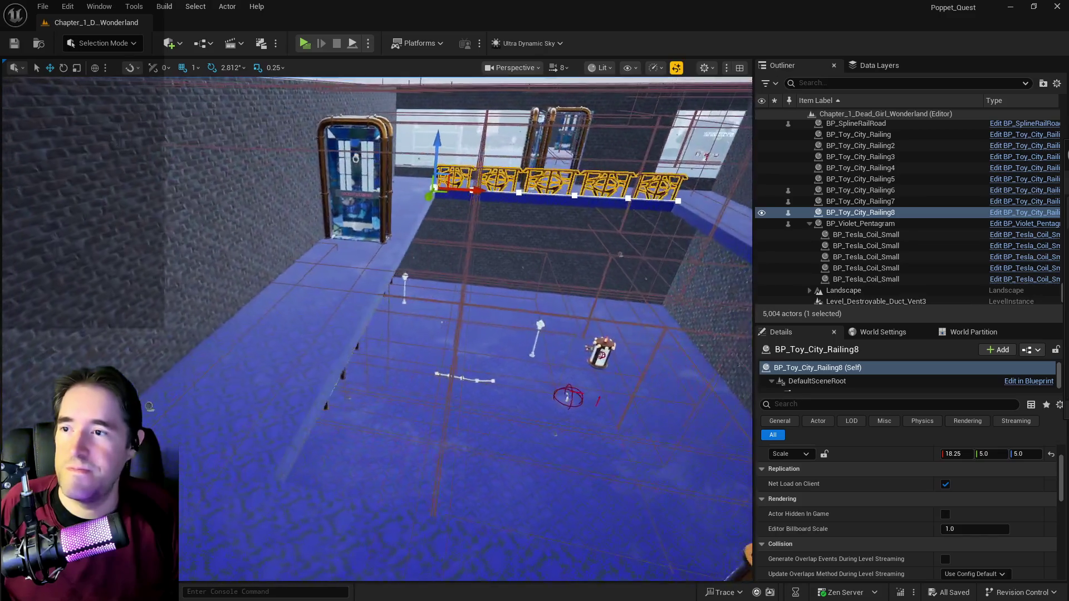
{"action": "scroll", "coordinate": [625, 193], "scroll_direction": "down", "scroll_amount": 10}
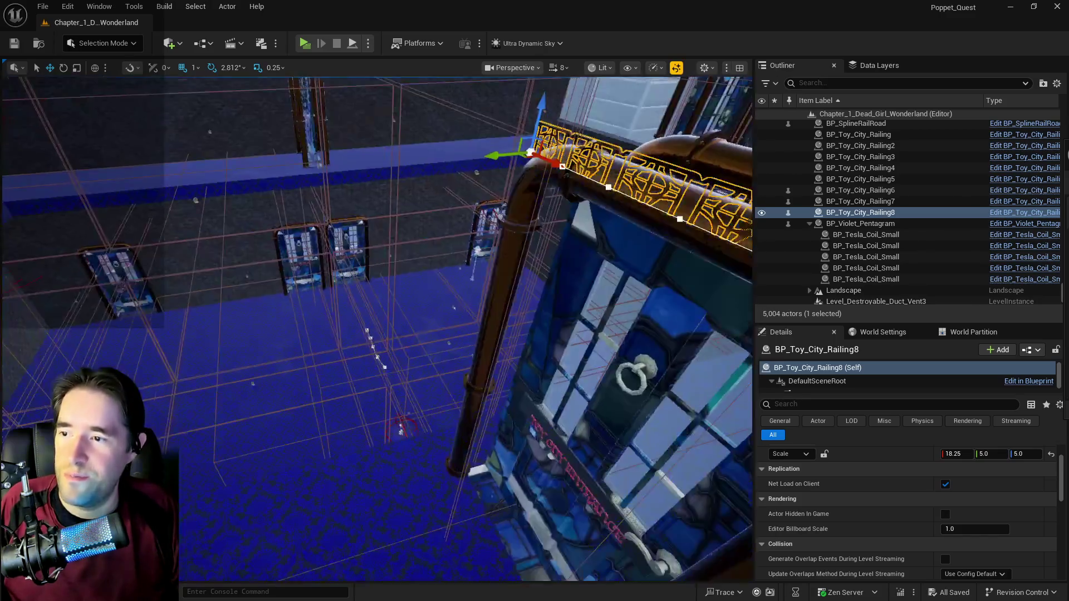
{"action": "mouse_move", "coordinate": [606, 179]}
{"action": "left_mouse_down", "text": "alt"}
{"action": "mouse_move", "coordinate": [434, 186]}
{"action": "mouse_move", "coordinate": [144, 266]}
{"action": "mouse_move", "coordinate": [312, 234]}
{"action": "mouse_move", "coordinate": [306, 223]}
{"action": "left_mouse_up", "text": "alt"}
{"action": "left_click_drag", "start_coordinate": [389, 279], "coordinate": [334, 267]}
Step: Rotate the copied railing to follow the wall, undo a stray nudge, and select its first spline point
{"action": "mouse_move", "coordinate": [484, 183]}
{"action": "left_mouse_down"}
{"action": "mouse_move", "coordinate": [498, 203]}
{"action": "mouse_move", "coordinate": [161, 178]}
{"action": "mouse_move", "coordinate": [156, 198]}
{"action": "mouse_move", "coordinate": [127, 218]}
{"action": "mouse_move", "coordinate": [22, 234]}
{"action": "left_mouse_up"}
{"action": "key", "text": "e"}
{"action": "key", "text": "w"}
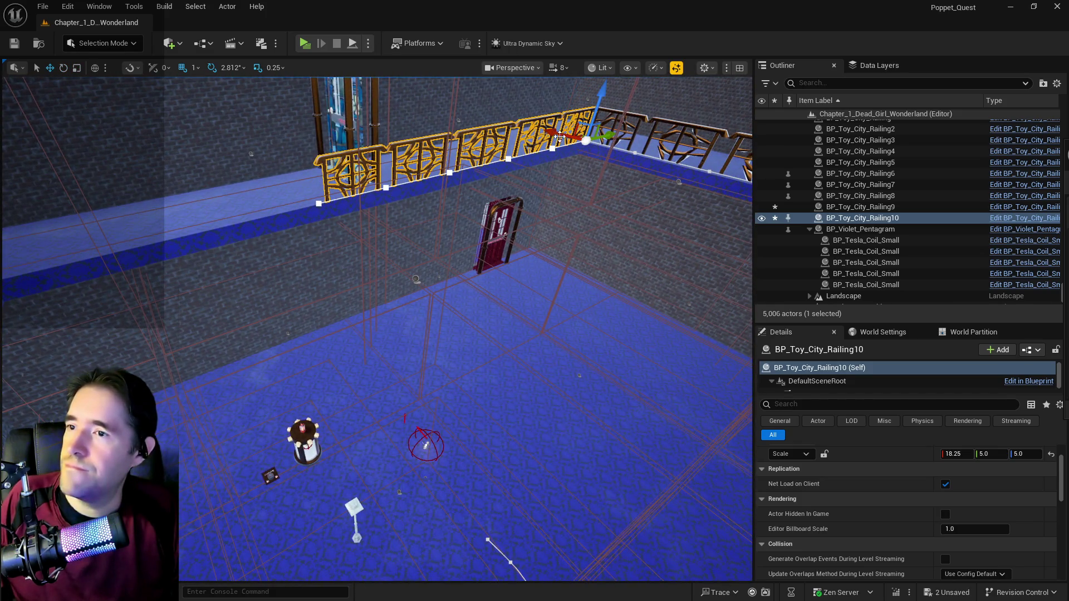
{"action": "left_click_drag", "start_coordinate": [557, 135], "coordinate": [554, 133]}
{"action": "key", "text": "ctrl+z"}
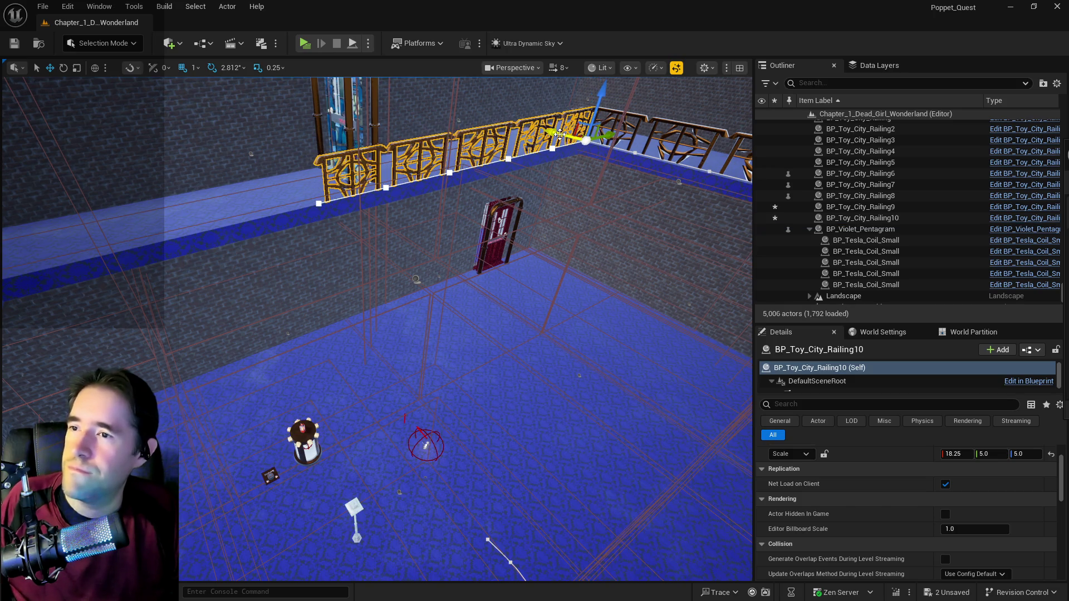
{"action": "mouse_move", "coordinate": [501, 167]}
{"action": "left_mouse_down"}
{"action": "mouse_move", "coordinate": [312, 205]}
{"action": "mouse_move", "coordinate": [145, 213]}
{"action": "left_mouse_up"}
{"action": "left_click", "coordinate": [443, 202]}
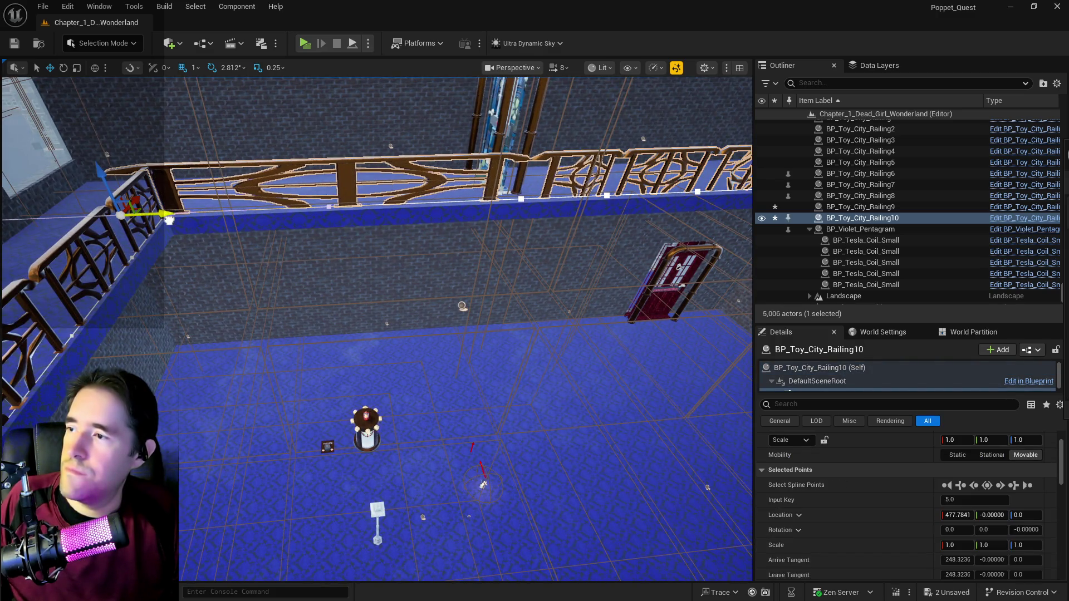
Step: Add two new spline points to the upper railing's spline
{"action": "right_click", "coordinate": [412, 203]}
{"action": "left_click", "coordinate": [457, 225]}
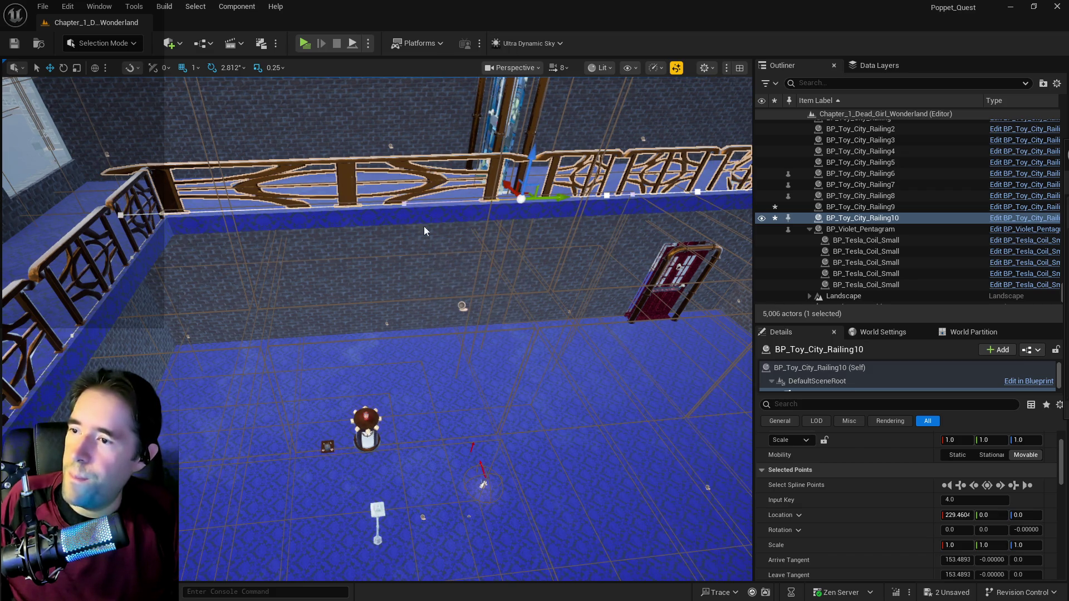
{"action": "right_click", "coordinate": [278, 211]}
{"action": "left_click", "coordinate": [323, 234]}
{"action": "scroll", "coordinate": [295, 407], "scroll_direction": "down", "scroll_amount": 10}
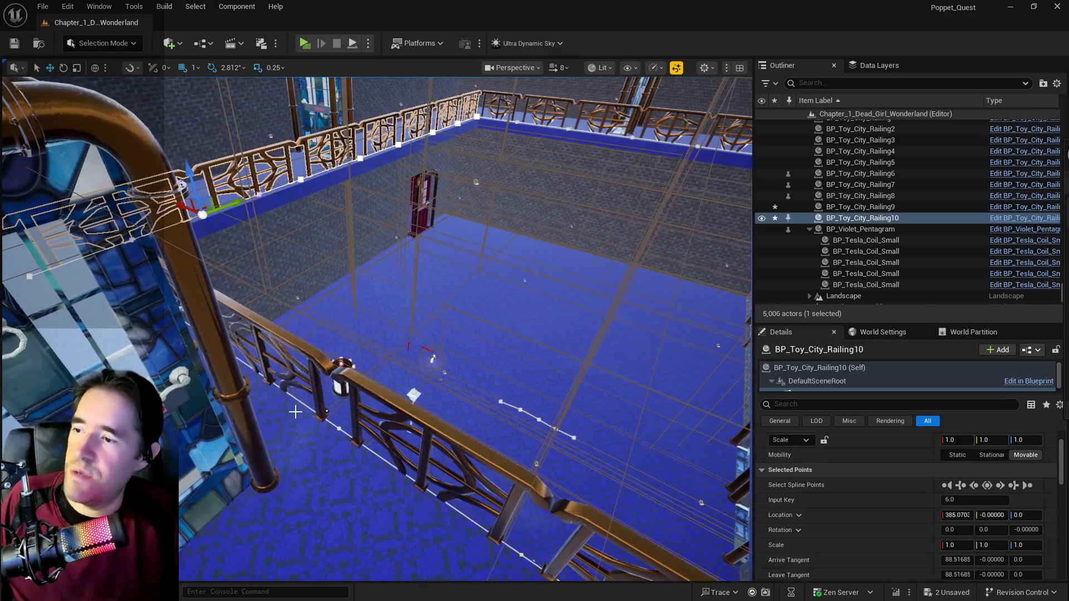
Step: Reselect BP_Toy_City_Railing10, duplicate it, and delete the unwanted copy
{"action": "left_click", "coordinate": [286, 238]}
{"action": "left_click", "coordinate": [258, 181]}
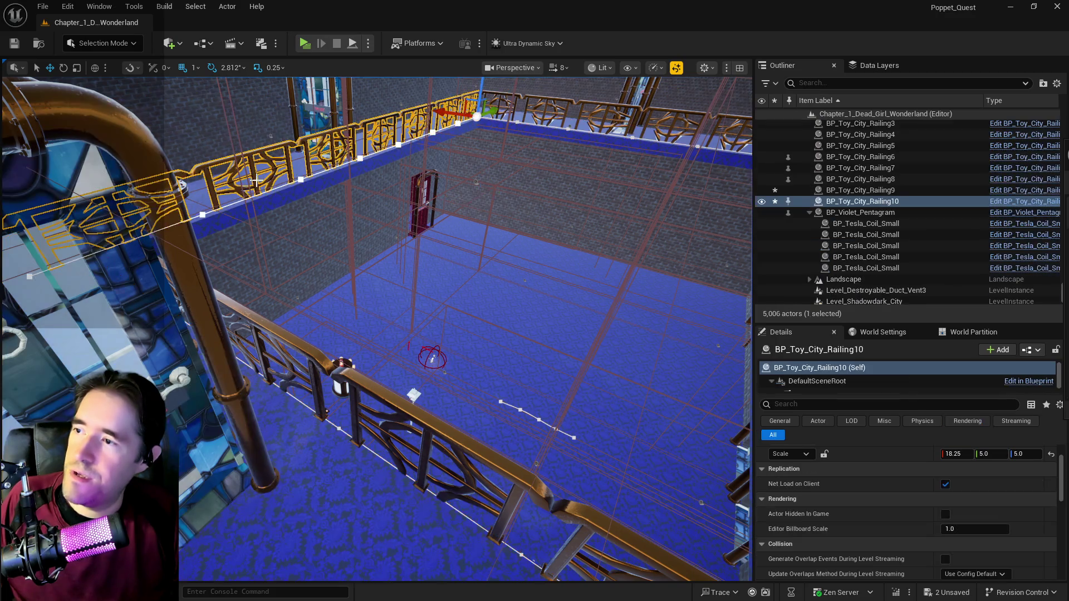
{"action": "key", "text": "ctrl+d"}
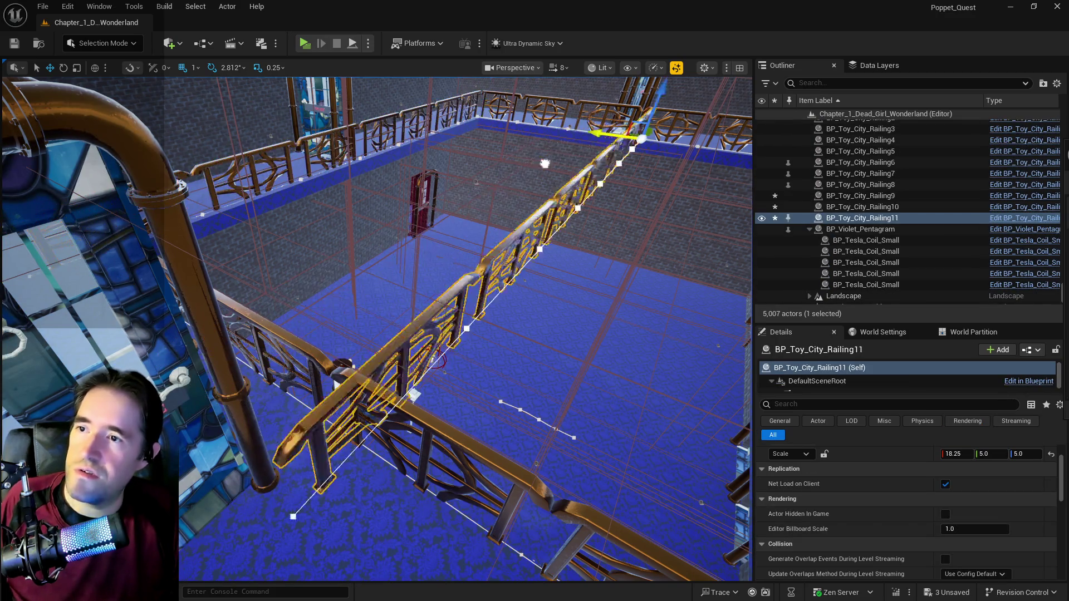
{"action": "mouse_move", "coordinate": [572, 223]}
{"action": "left_mouse_down"}
{"action": "mouse_move", "coordinate": [572, 178]}
{"action": "mouse_move", "coordinate": [501, 192]}
{"action": "mouse_move", "coordinate": [408, 151]}
{"action": "left_mouse_up"}
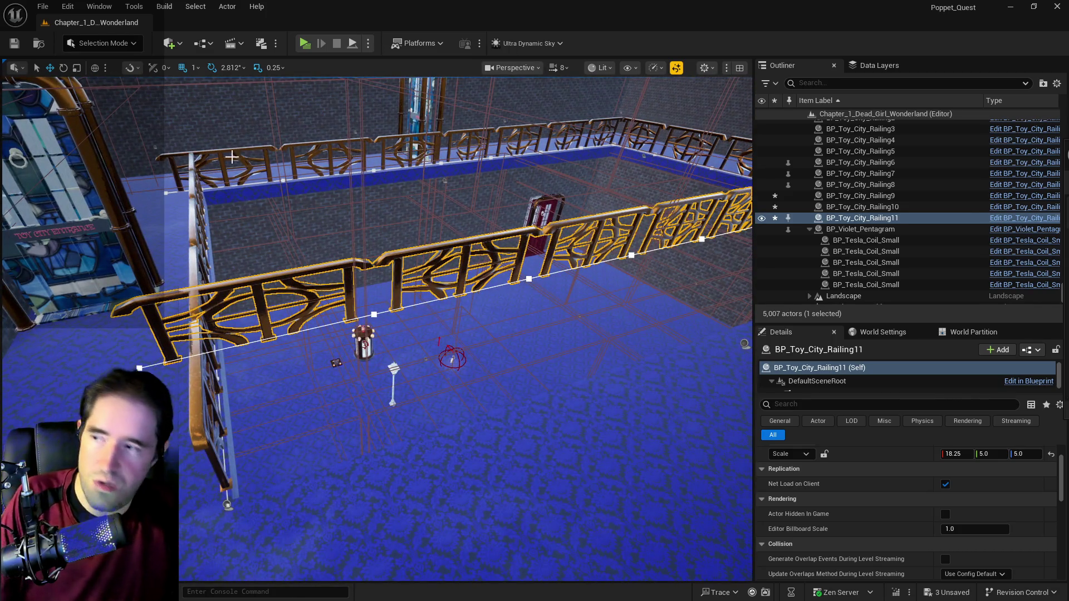
{"action": "key", "text": "Delete"}
Step: Alt-drag a copy of Railing10 to make BP_Toy_City_Railing11 at X -39454 near the stained-glass door
{"action": "left_click", "coordinate": [210, 171]}
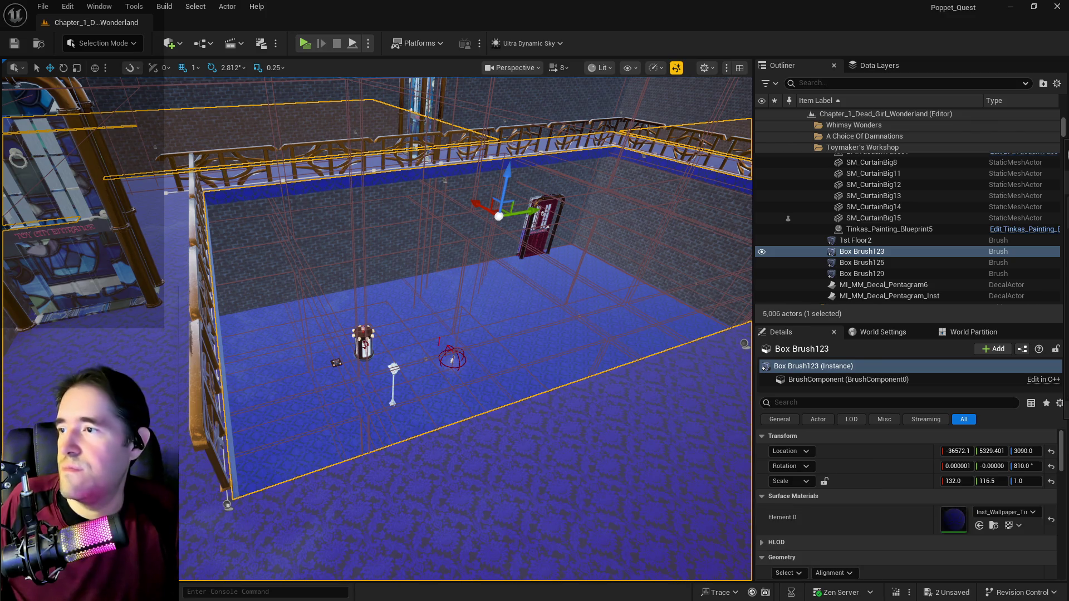
{"action": "left_click", "coordinate": [210, 184]}
{"action": "left_click", "coordinate": [167, 192]}
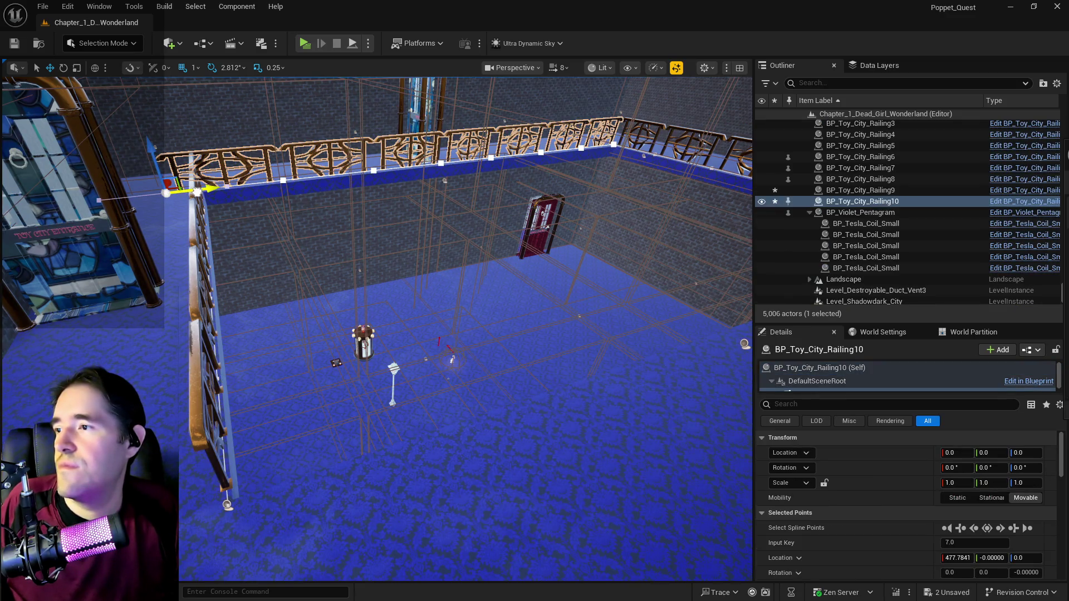
{"action": "left_click", "coordinate": [222, 191]}
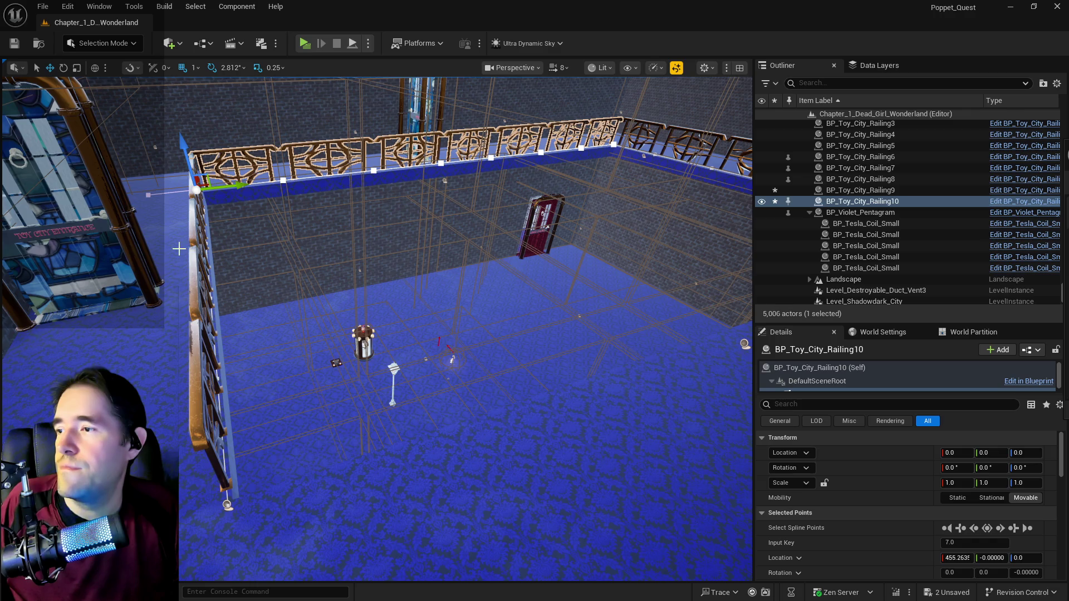
{"action": "left_click", "coordinate": [182, 251]}
{"action": "left_click", "coordinate": [317, 168]}
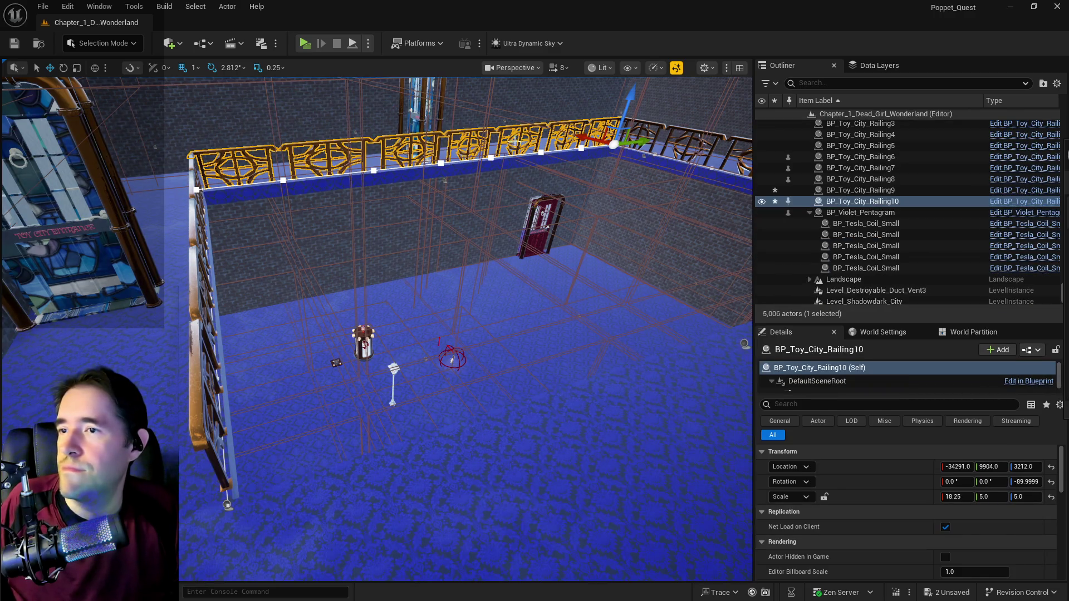
{"action": "left_click_drag", "start_coordinate": [599, 139], "coordinate": [740, 200]}
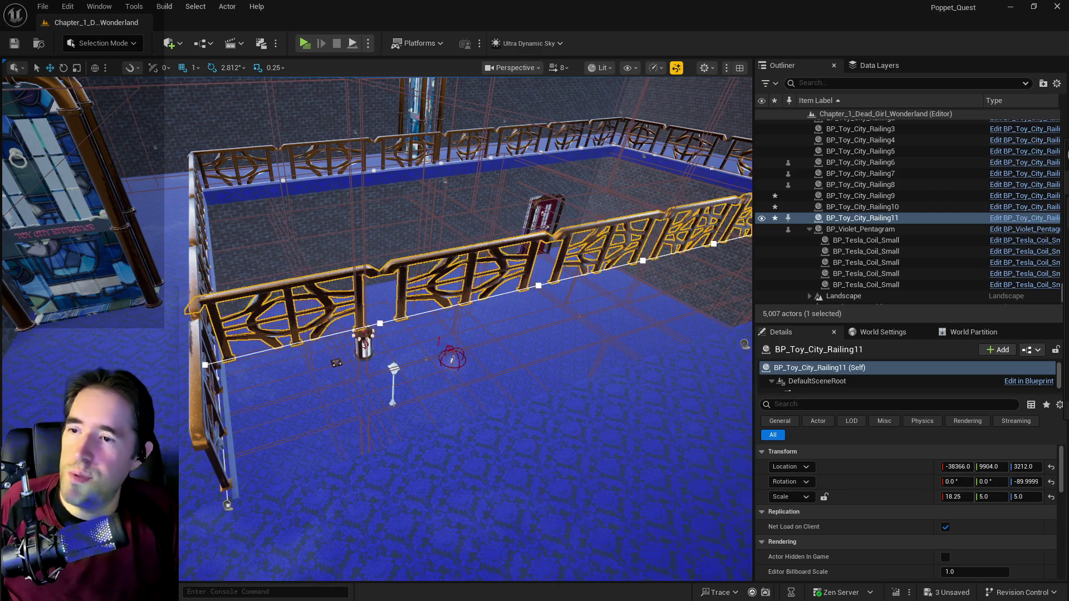
{"action": "left_click_drag", "start_coordinate": [535, 173], "coordinate": [534, 172]}
{"action": "left_click_drag", "start_coordinate": [440, 99], "coordinate": [489, 106]}
{"action": "left_click_drag", "start_coordinate": [379, 328], "coordinate": [378, 328]}
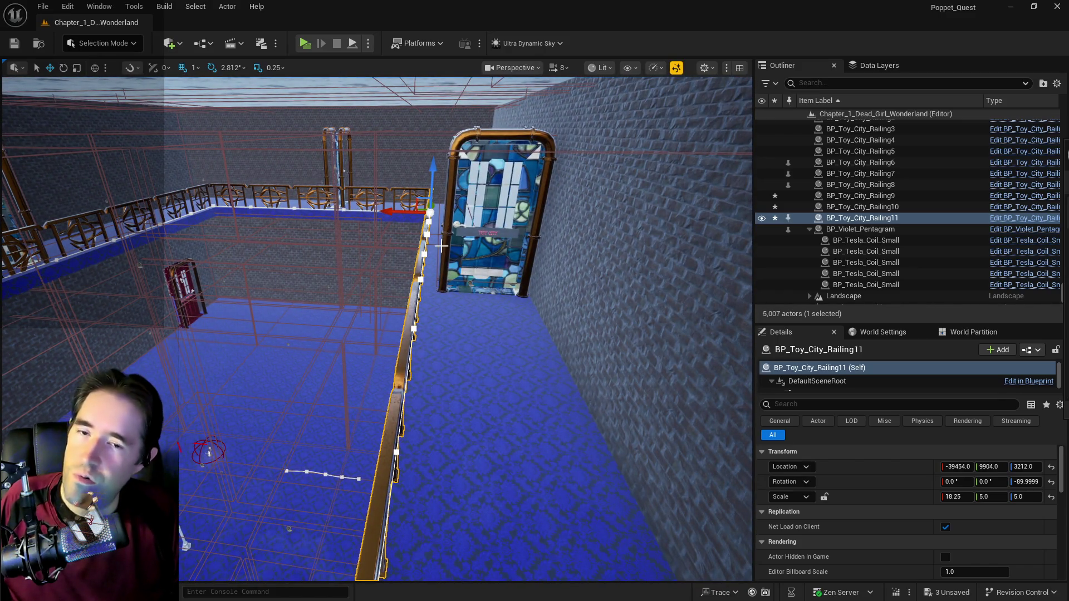
{"action": "left_click_drag", "start_coordinate": [459, 258], "coordinate": [459, 259]}
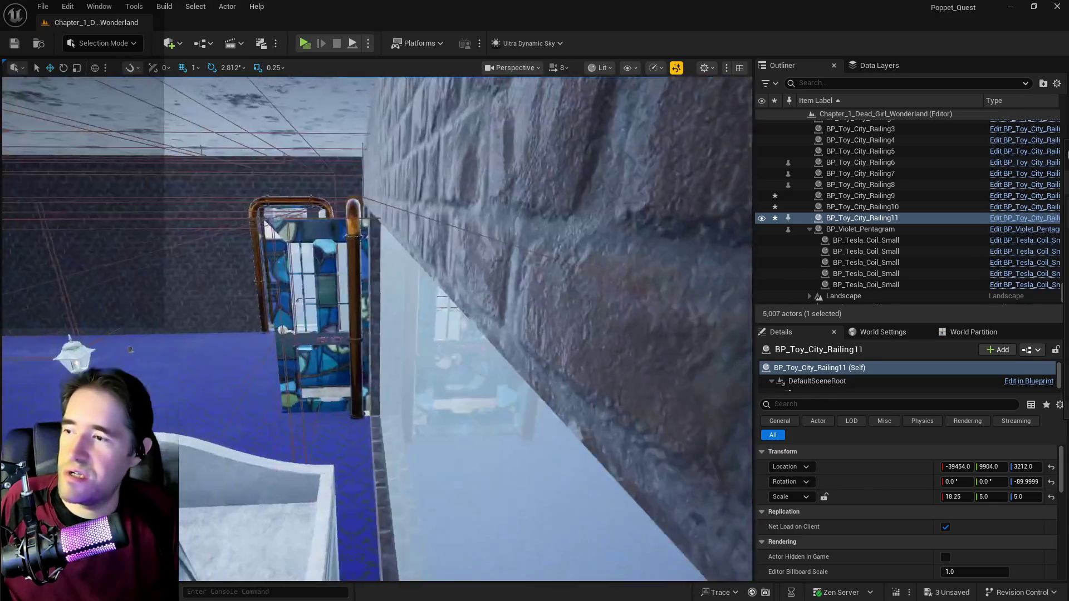
{"action": "left_click_drag", "start_coordinate": [460, 259], "coordinate": [459, 259]}
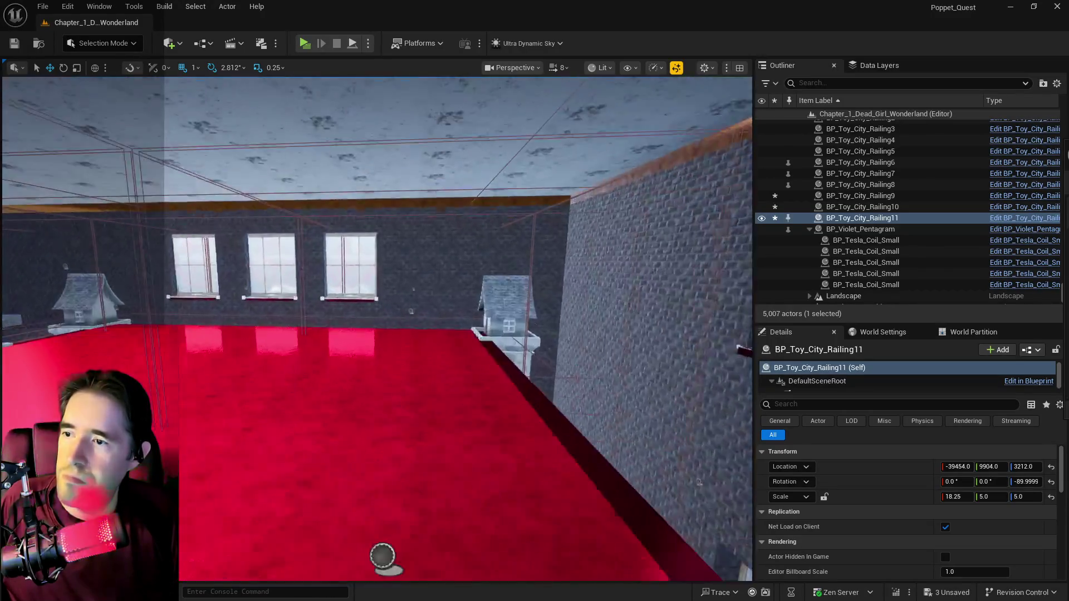
{"action": "left_click_drag", "start_coordinate": [376, 329], "coordinate": [312, 329]}
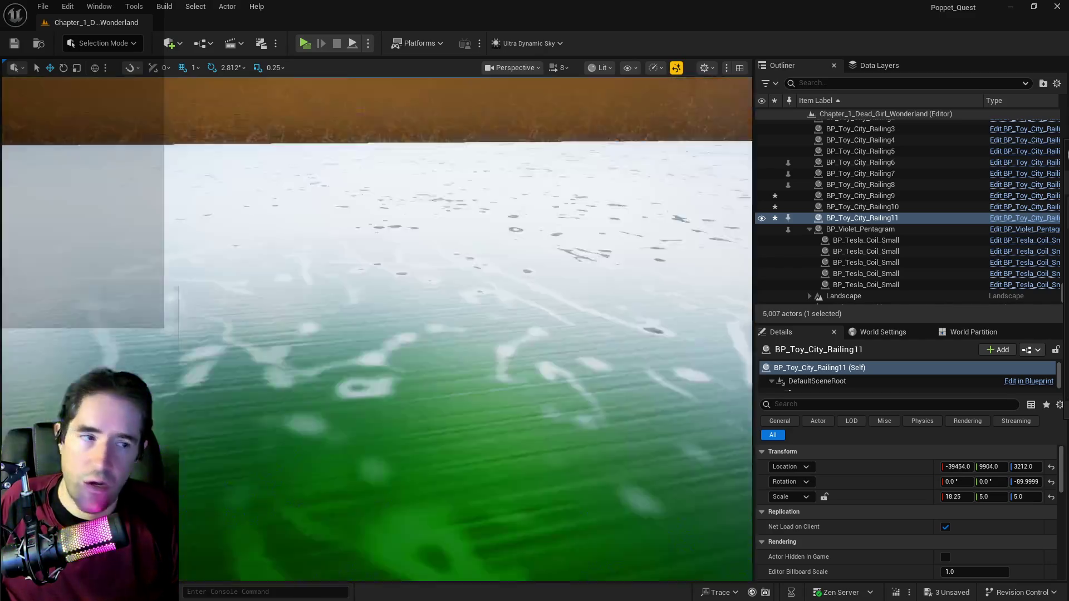
{"action": "left_click_drag", "start_coordinate": [465, 329], "coordinate": [466, 301]}
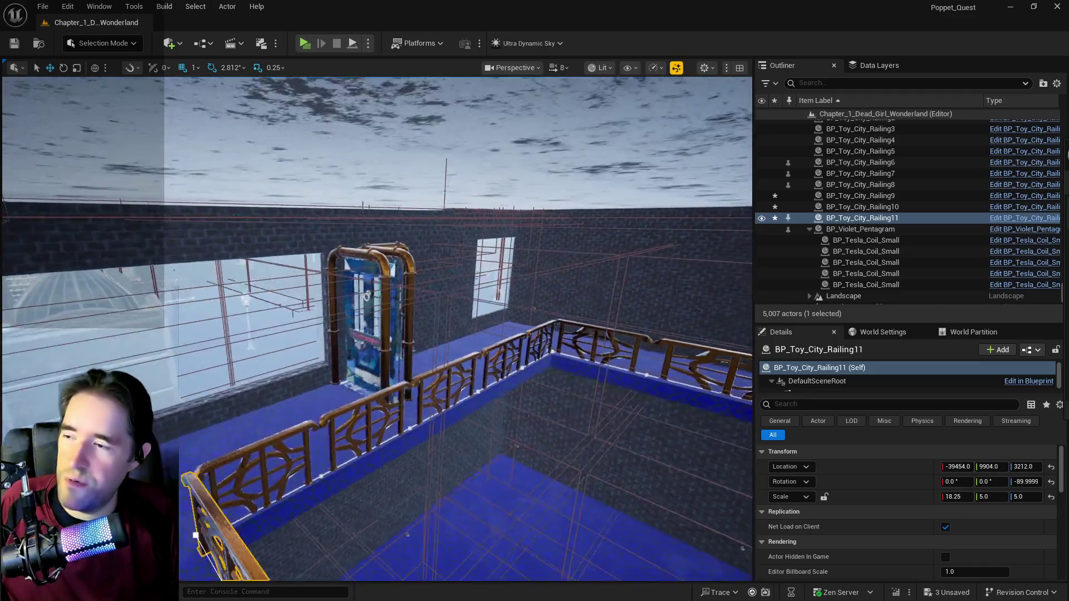
{"action": "mouse_move", "coordinate": [440, 253]}
{"action": "left_mouse_down"}
{"action": "mouse_move", "coordinate": [423, 262]}
{"action": "mouse_move", "coordinate": [440, 254]}
{"action": "left_mouse_up"}
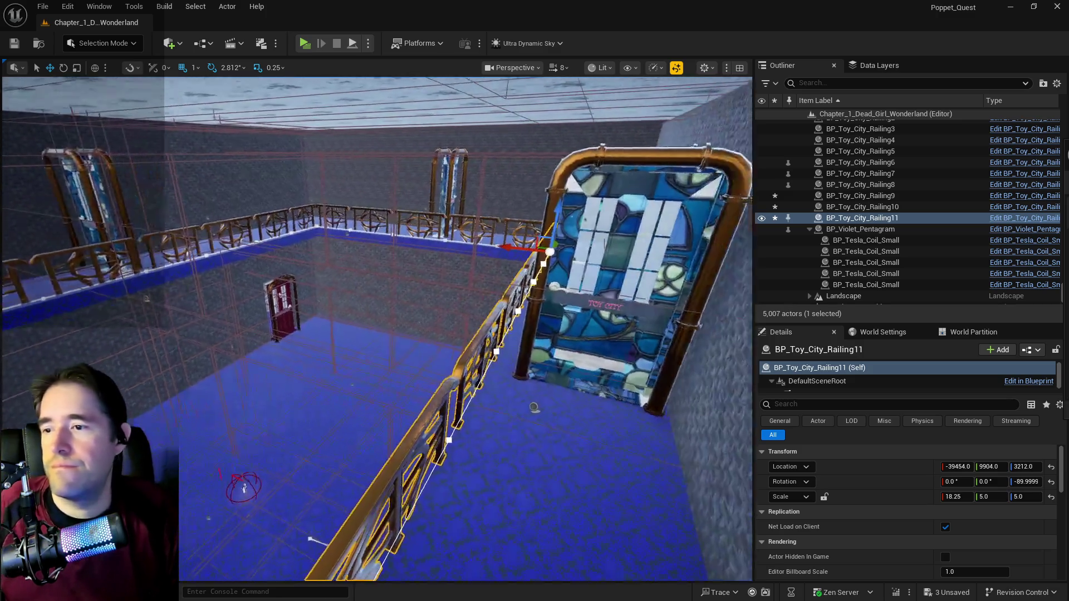
{"action": "left_click_drag", "start_coordinate": [644, 321], "coordinate": [283, 377]}
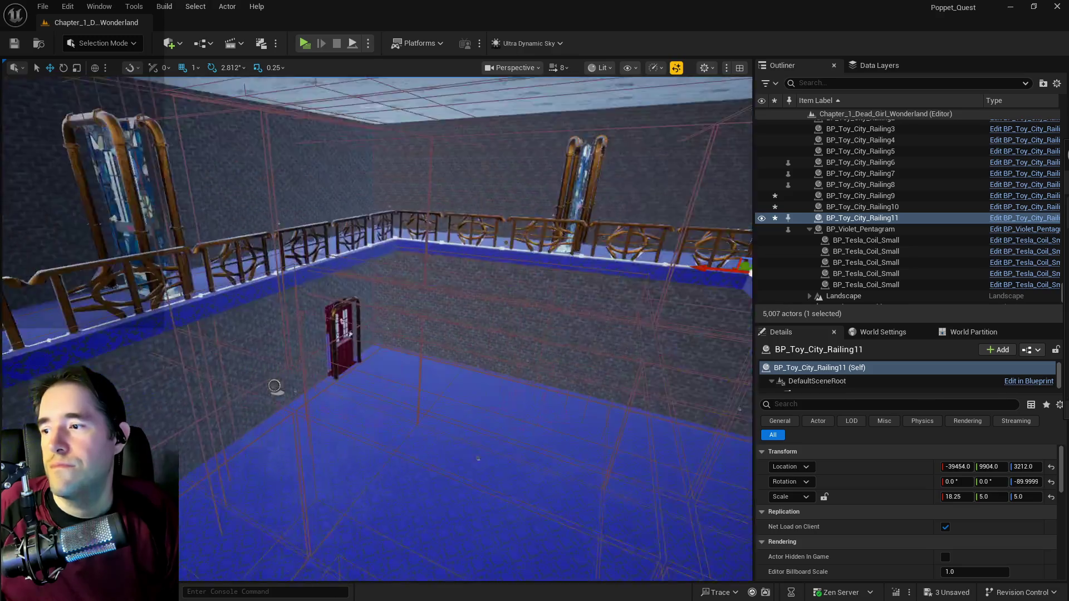
Step: Select BP_Door_102, frame it with F, and select it together with the brick wall behind it
{"action": "scroll", "coordinate": [363, 387], "scroll_direction": "up", "scroll_amount": 3}
{"action": "left_click", "coordinate": [329, 433]}
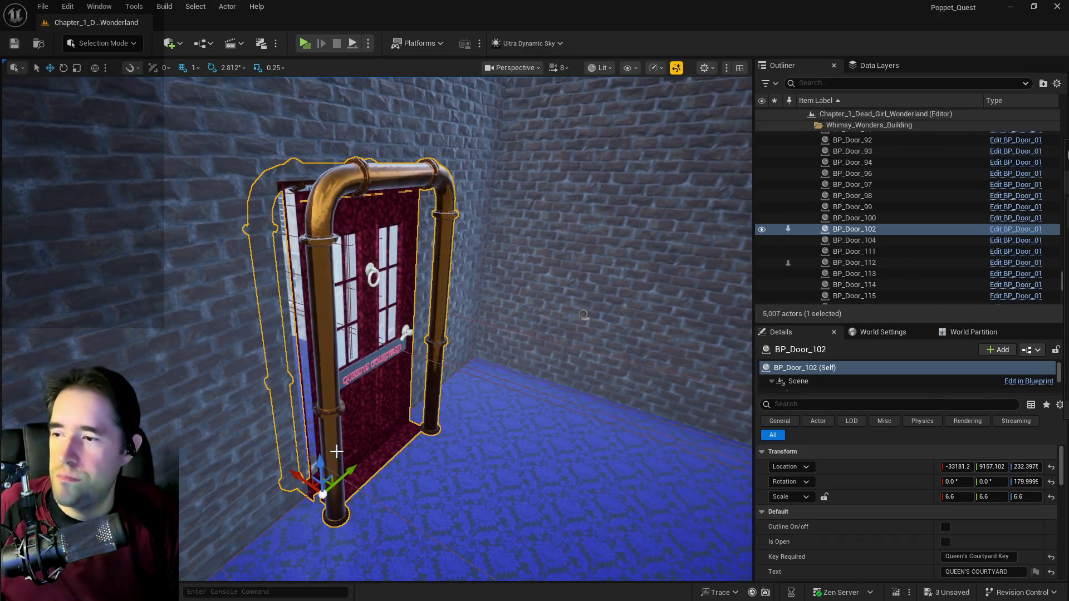
{"action": "left_click_drag", "start_coordinate": [583, 315], "coordinate": [195, 433]}
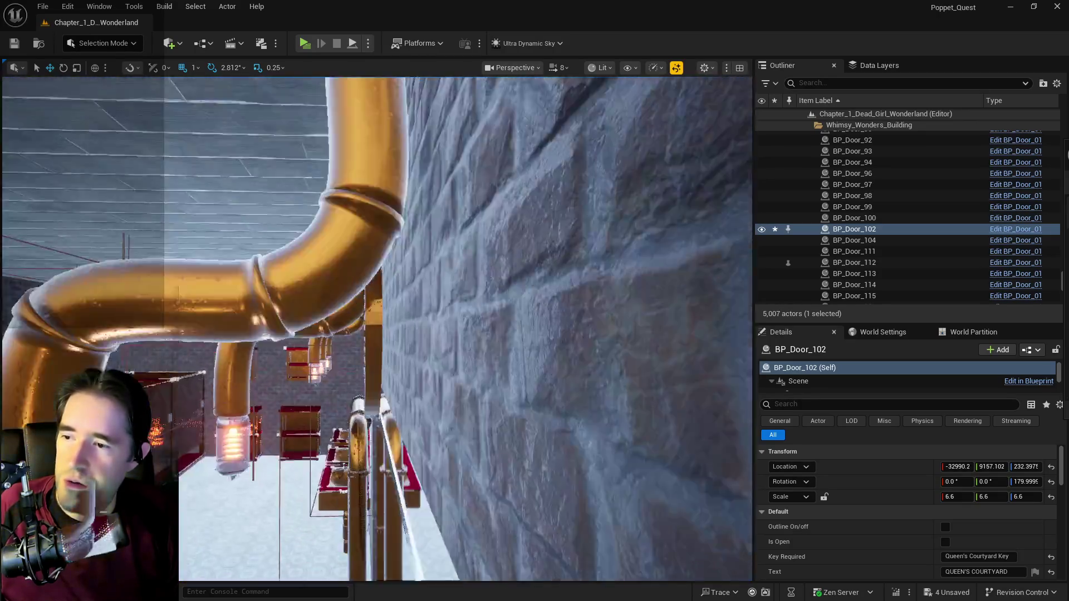
{"action": "left_click_drag", "start_coordinate": [377, 328], "coordinate": [423, 328]}
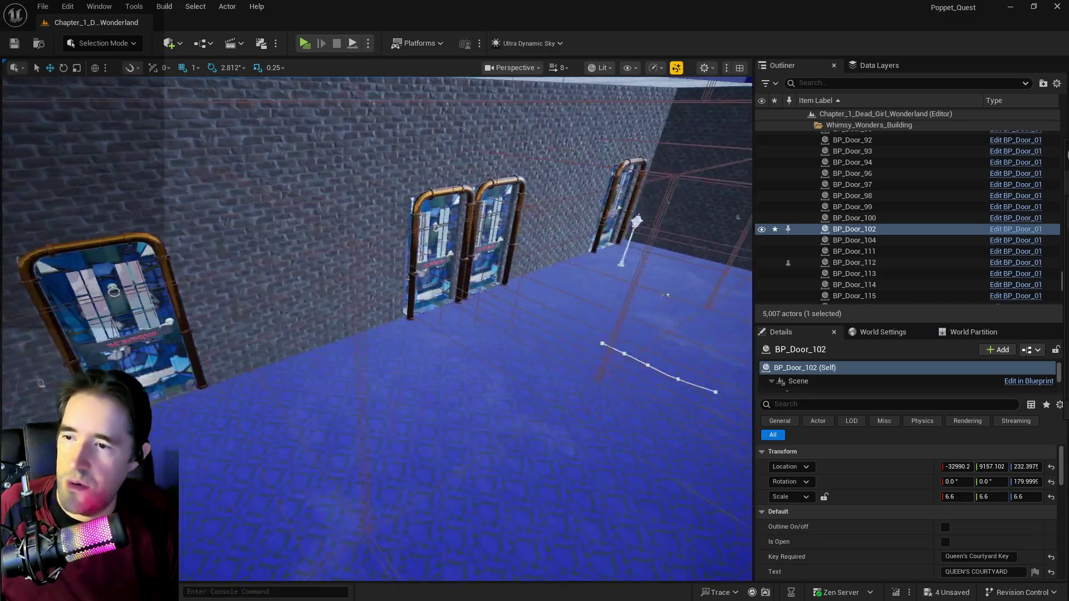
{"action": "scroll", "coordinate": [282, 423], "scroll_direction": "down", "scroll_amount": 5}
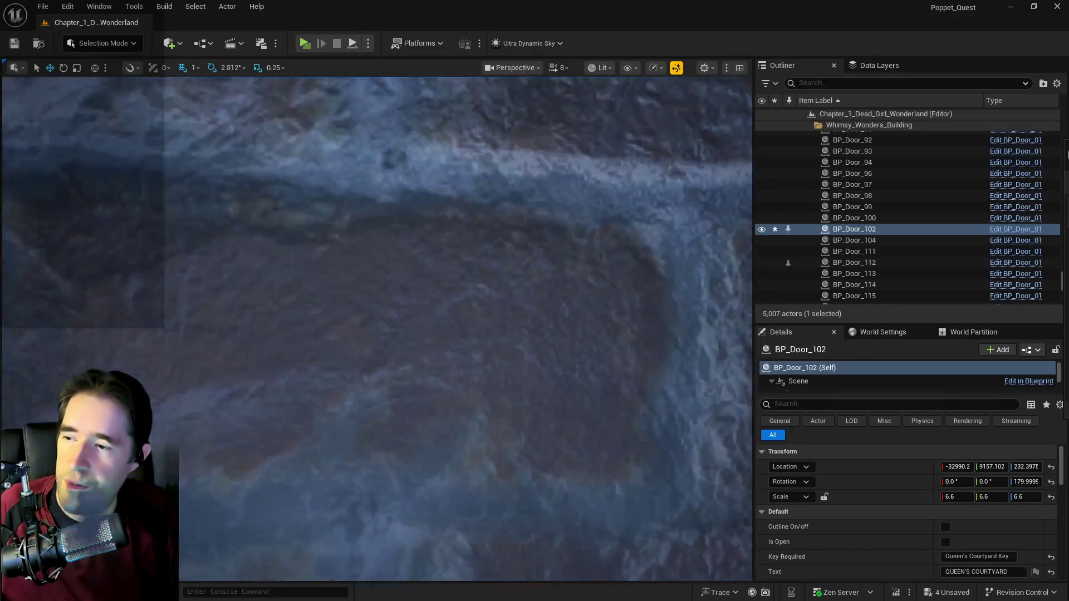
{"action": "scroll", "coordinate": [377, 328], "scroll_direction": "down", "scroll_amount": 5}
{"action": "scroll", "coordinate": [377, 328], "scroll_direction": "down", "scroll_amount": 5}
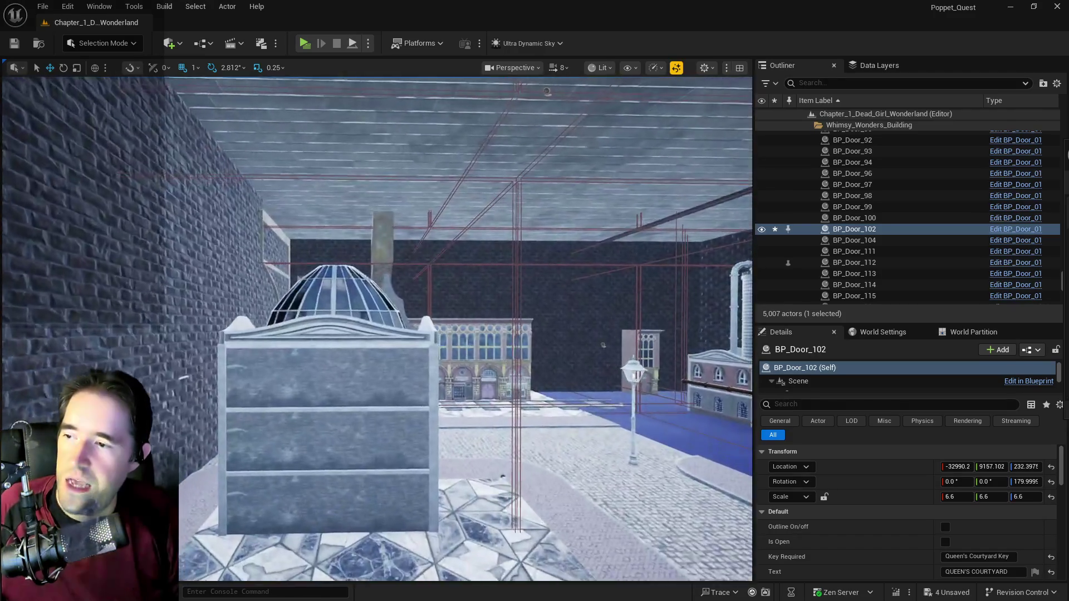
{"action": "key", "text": "f"}
{"action": "scroll", "coordinate": [377, 328], "scroll_direction": "down", "scroll_amount": 5}
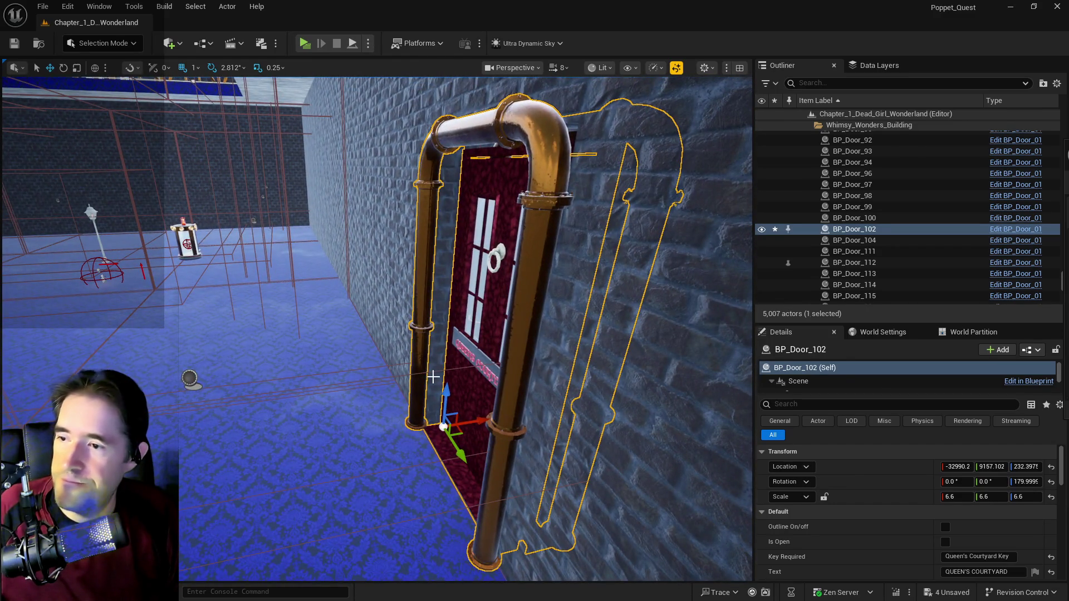
{"action": "left_click", "coordinate": [433, 377], "text": "ctrl"}
{"action": "scroll", "coordinate": [433, 377], "scroll_direction": "down", "scroll_amount": 5}
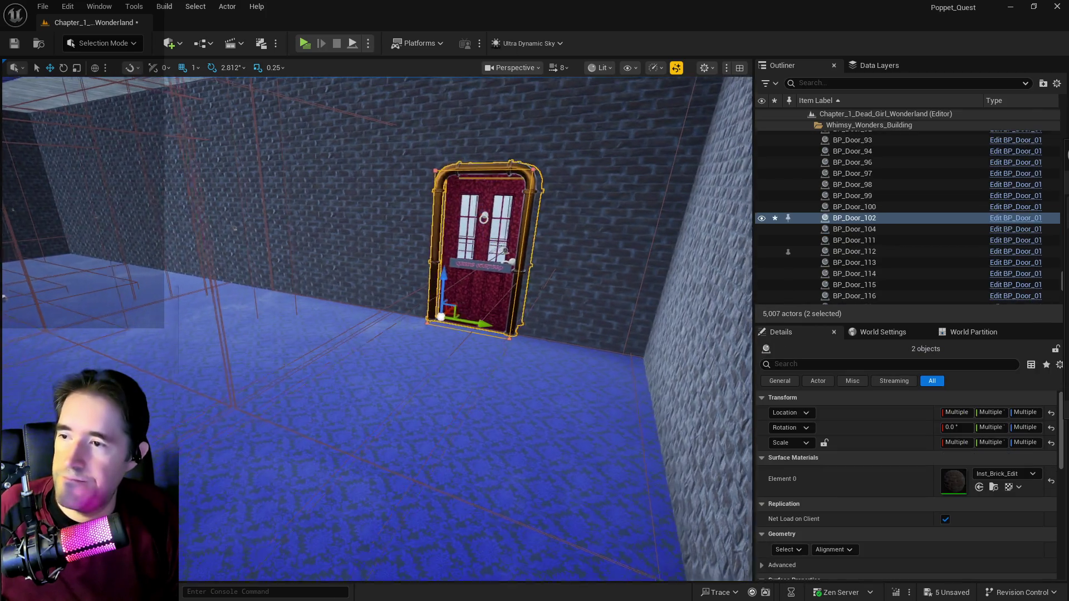
Step: Undo three moves to return the red door BP_Door_102 to its original spot
{"action": "left_click_drag", "start_coordinate": [467, 307], "coordinate": [626, 308]}
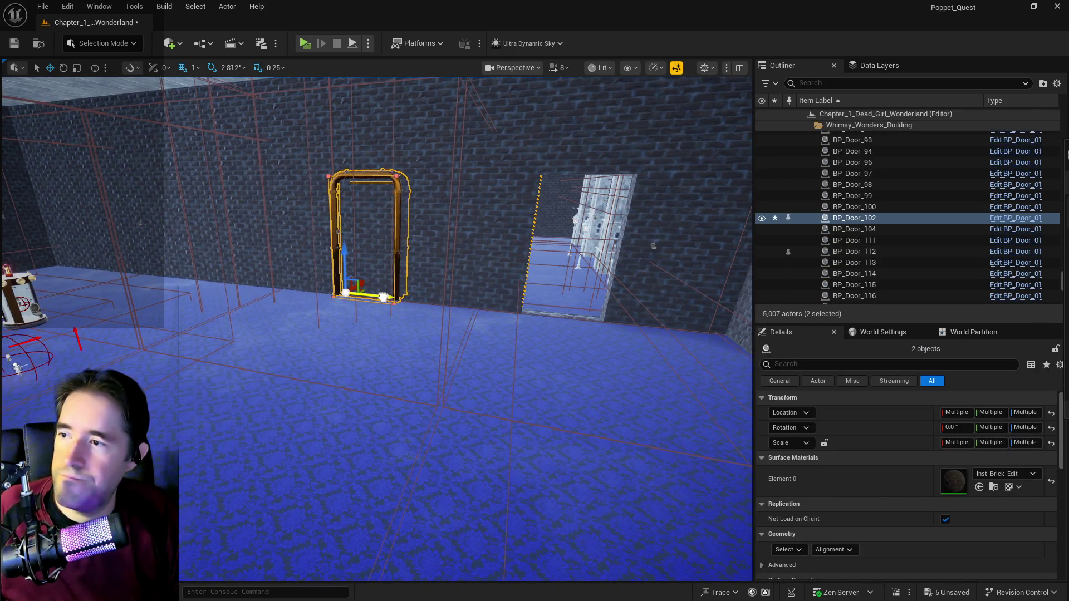
{"action": "mouse_move", "coordinate": [378, 295]}
{"action": "left_mouse_down"}
{"action": "mouse_move", "coordinate": [370, 317]}
{"action": "mouse_move", "coordinate": [351, 299]}
{"action": "mouse_move", "coordinate": [391, 292]}
{"action": "mouse_move", "coordinate": [386, 351]}
{"action": "mouse_move", "coordinate": [423, 350]}
{"action": "mouse_move", "coordinate": [370, 323]}
{"action": "mouse_move", "coordinate": [386, 329]}
{"action": "mouse_move", "coordinate": [392, 304]}
{"action": "mouse_move", "coordinate": [427, 365]}
{"action": "left_mouse_up"}
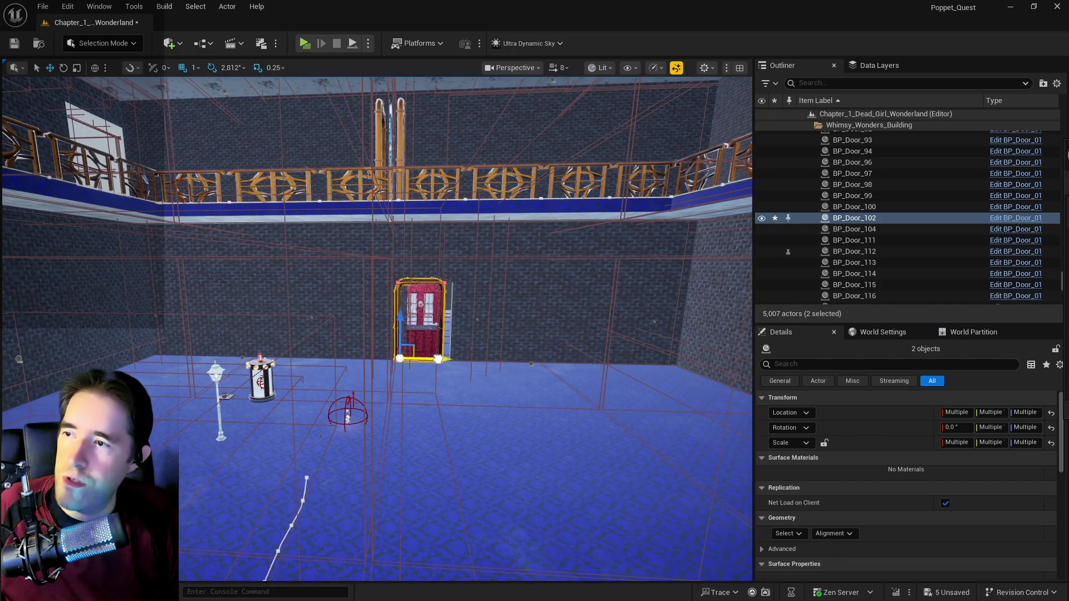
{"action": "mouse_move", "coordinate": [427, 364]}
{"action": "left_mouse_down"}
{"action": "mouse_move", "coordinate": [312, 370]}
{"action": "mouse_move", "coordinate": [356, 362]}
{"action": "mouse_move", "coordinate": [368, 311]}
{"action": "mouse_move", "coordinate": [368, 389]}
{"action": "mouse_move", "coordinate": [395, 378]}
{"action": "mouse_move", "coordinate": [368, 379]}
{"action": "mouse_move", "coordinate": [390, 373]}
{"action": "mouse_move", "coordinate": [401, 351]}
{"action": "mouse_move", "coordinate": [378, 379]}
{"action": "mouse_move", "coordinate": [389, 367]}
{"action": "left_mouse_up"}
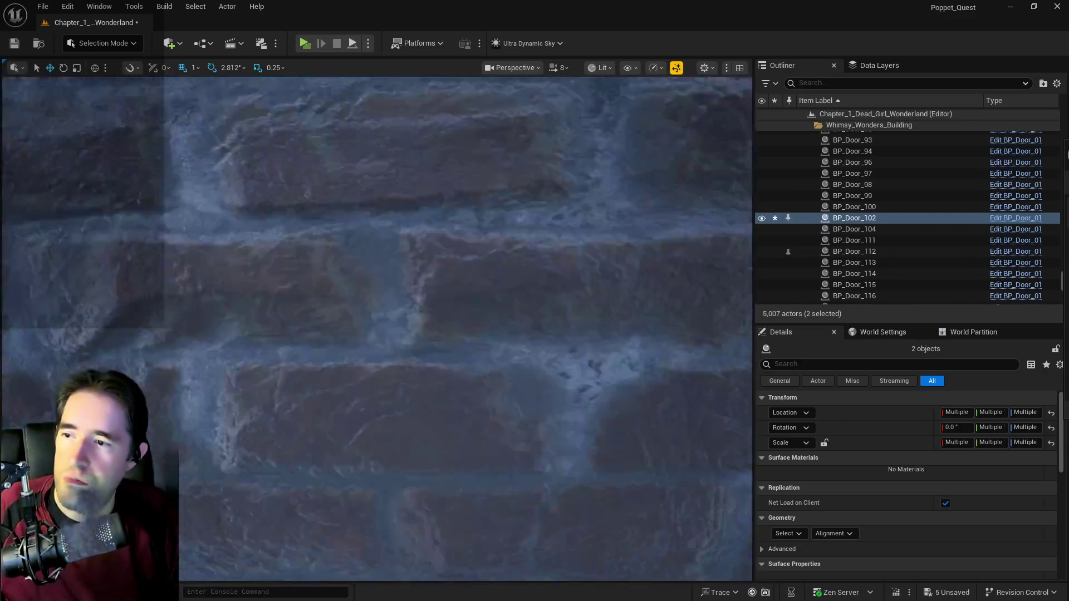
{"action": "key", "text": "f"}
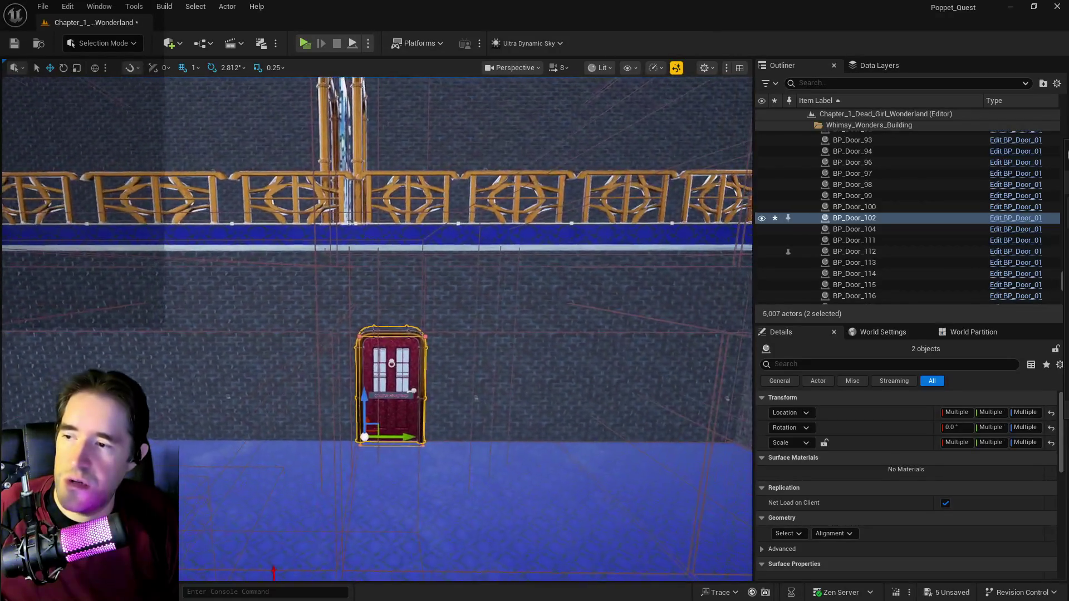
{"action": "key", "text": "ctrl+z"}
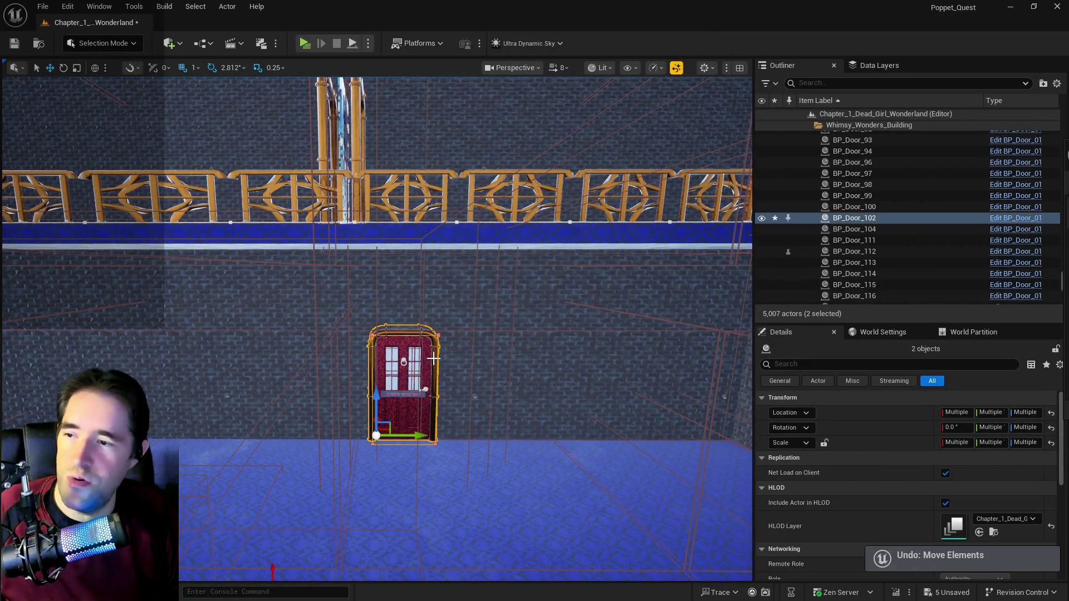
{"action": "key", "text": "ctrl+z"}
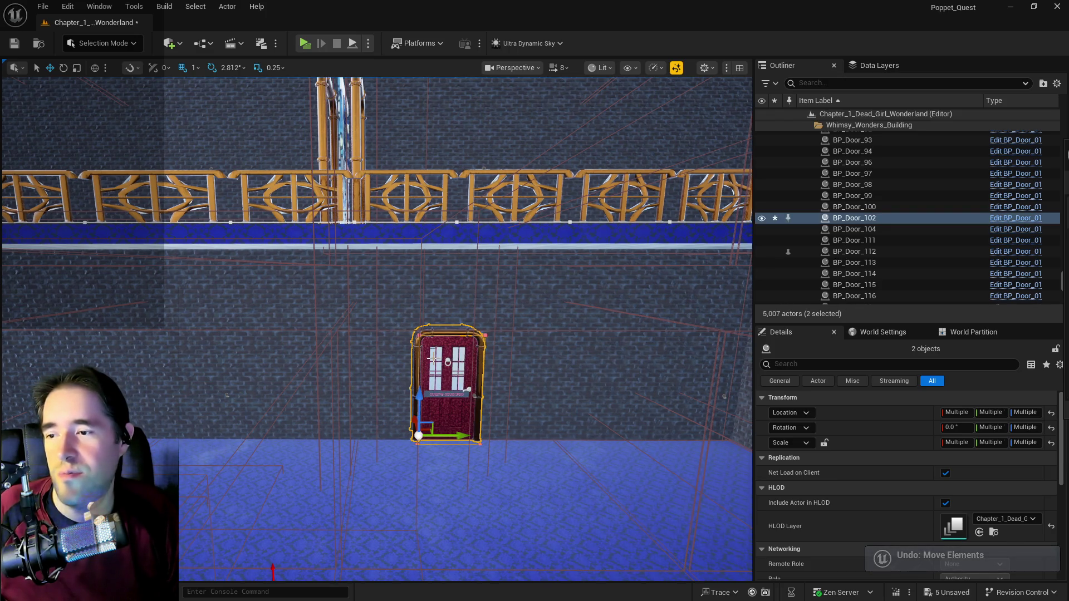
{"action": "key", "text": "ctrl+z"}
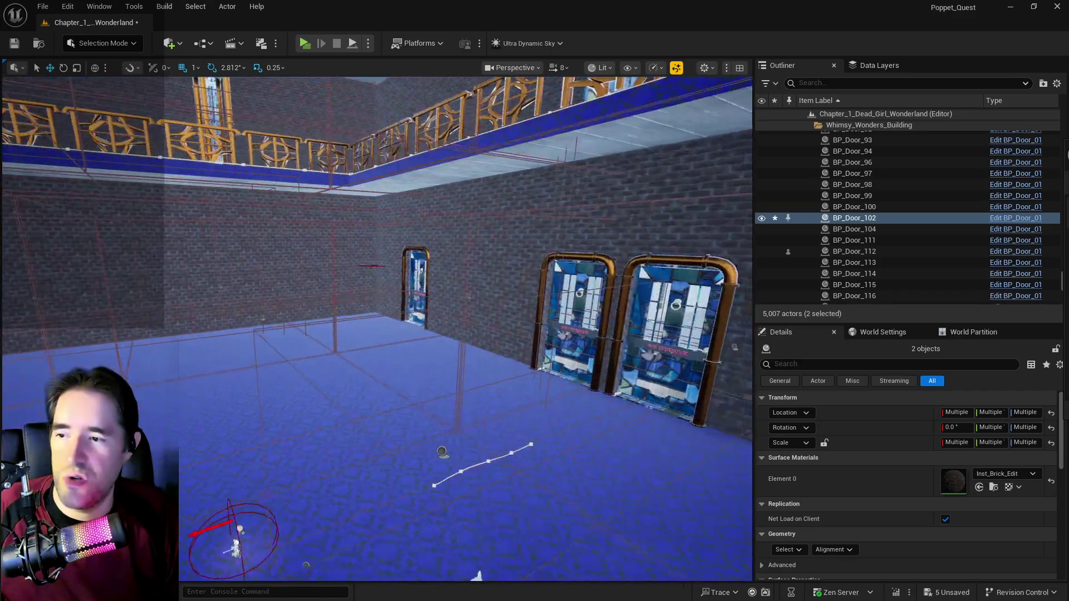
{"action": "key", "text": "f"}
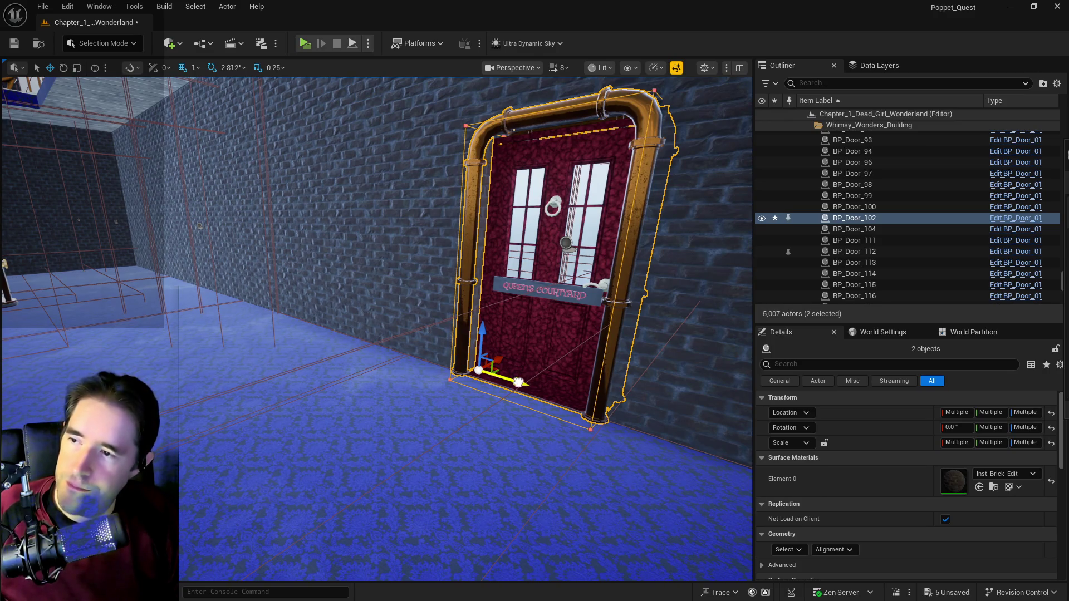
Step: Alt-drag a copy of the door further left on the wall to create BP_Door_103, then select it alone
{"action": "left_click_drag", "start_coordinate": [518, 382], "coordinate": [399, 349], "text": "alt"}
{"action": "left_click_drag", "start_coordinate": [315, 330], "coordinate": [311, 329]}
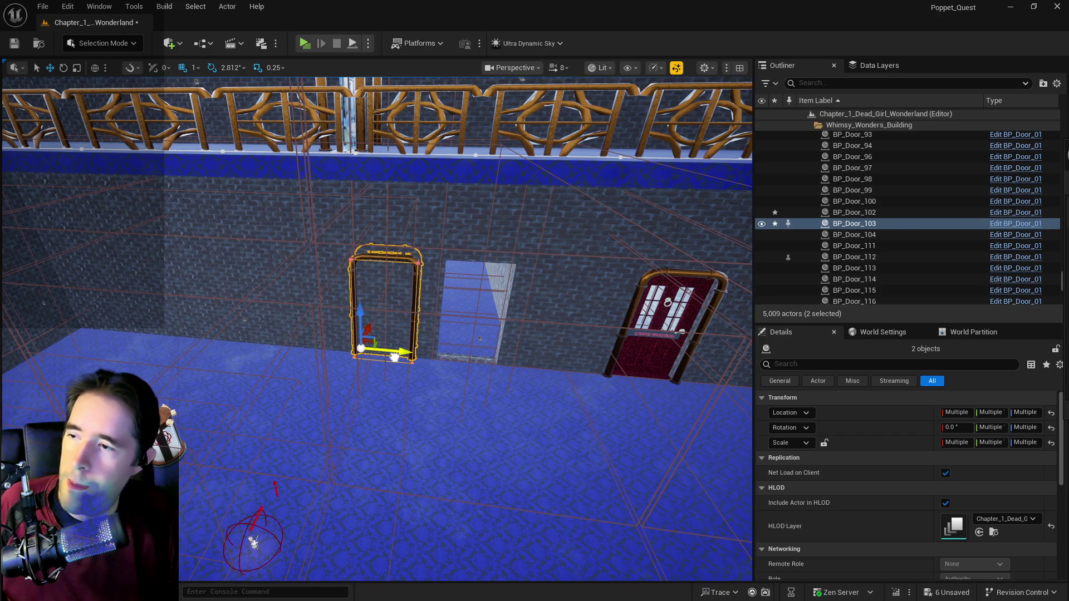
{"action": "scroll", "coordinate": [973, 530], "scroll_direction": "down", "scroll_amount": 5}
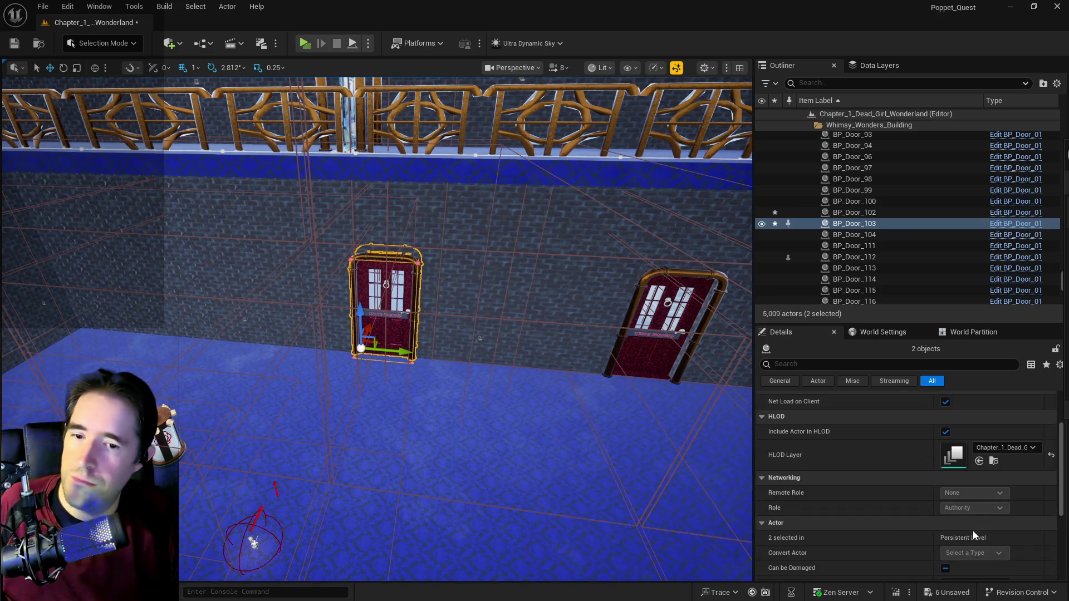
{"action": "key", "text": "f"}
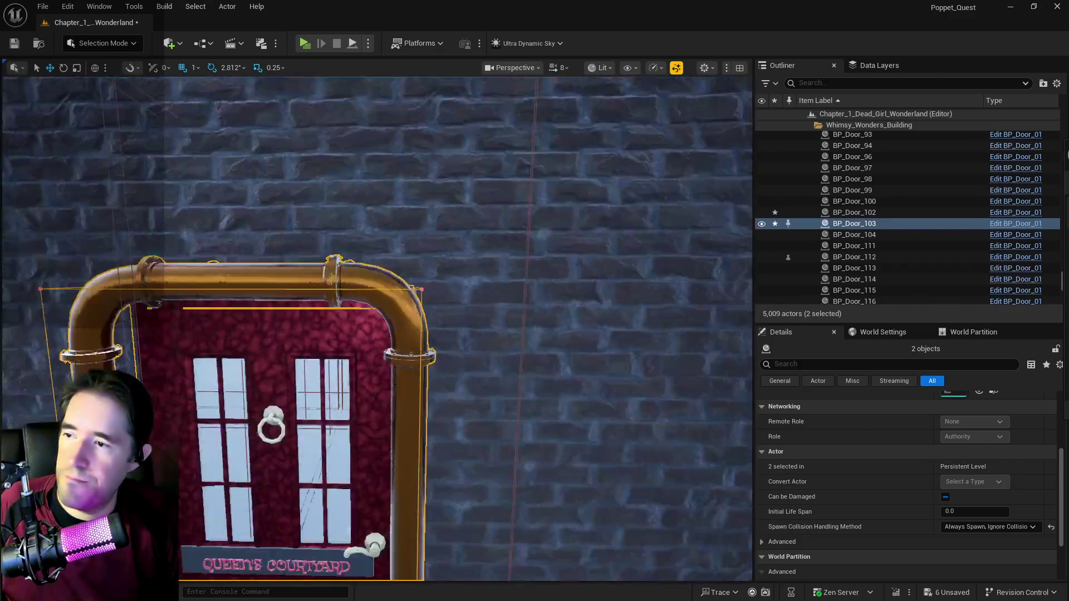
{"action": "double_click", "coordinate": [854, 223]}
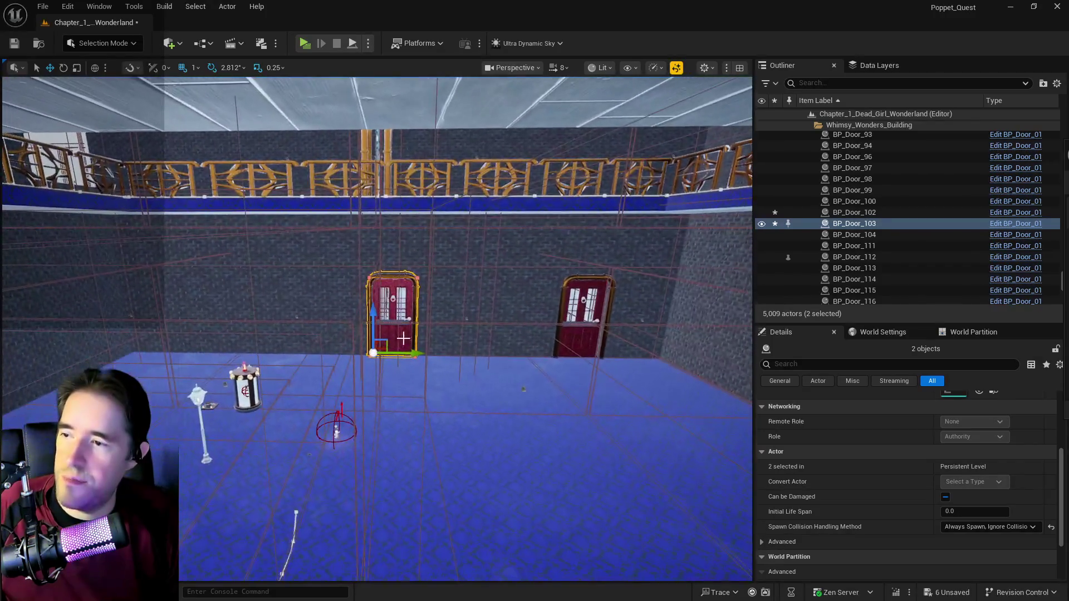
{"action": "scroll", "coordinate": [915, 514], "scroll_direction": "down", "scroll_amount": 4}
{"action": "scroll", "coordinate": [915, 514], "scroll_direction": "up", "scroll_amount": 1}
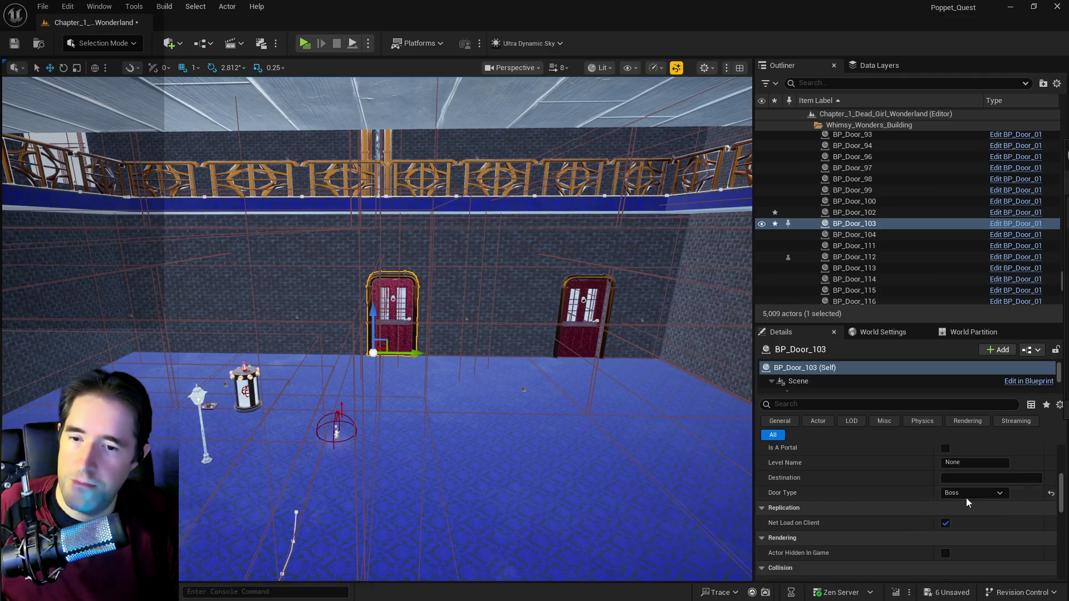
Step: Set both BP_Door_103 and BP_Door_102 to the Glass door type
{"action": "left_click", "coordinate": [967, 496]}
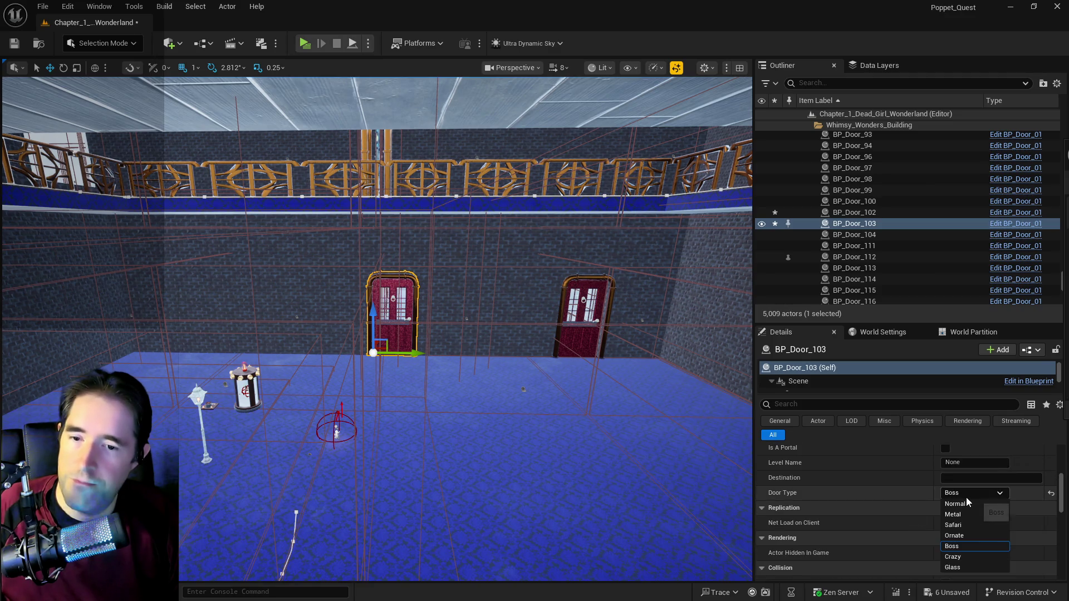
{"action": "left_click", "coordinate": [962, 568]}
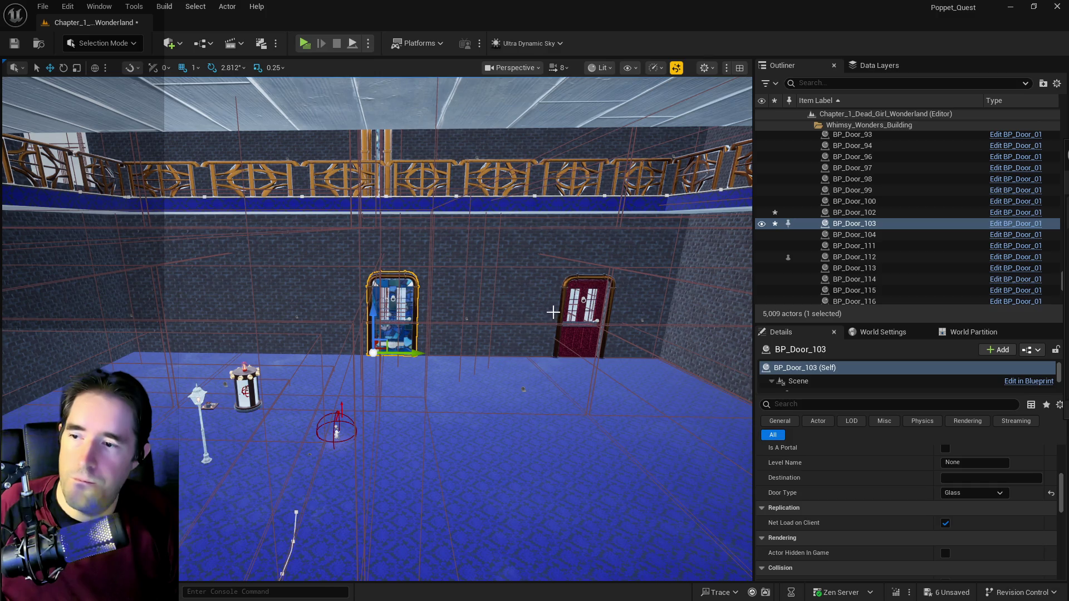
{"action": "left_click", "coordinate": [576, 321]}
{"action": "left_click", "coordinate": [975, 492]}
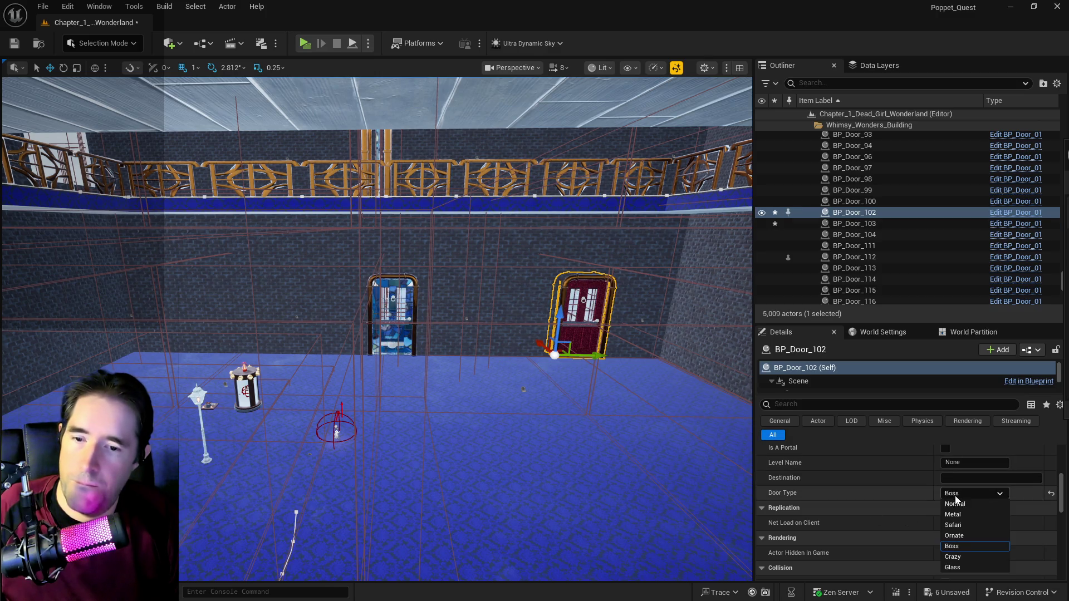
{"action": "left_click", "coordinate": [960, 567]}
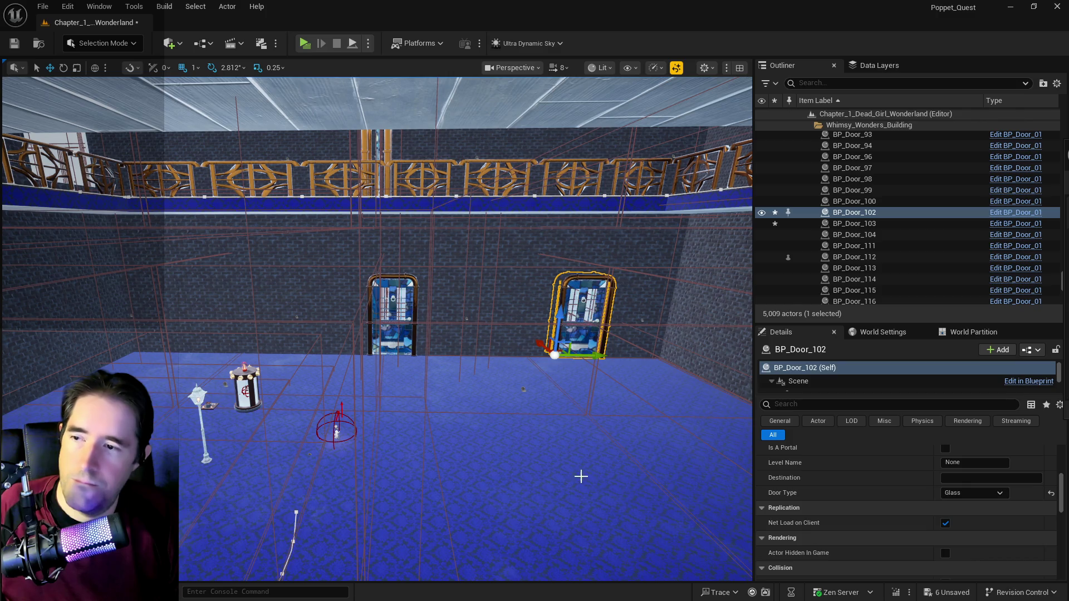
Step: Change BP_Door_100's sign text to THE TOYMAKER'S WORKSHOP
{"action": "key", "text": "w"}
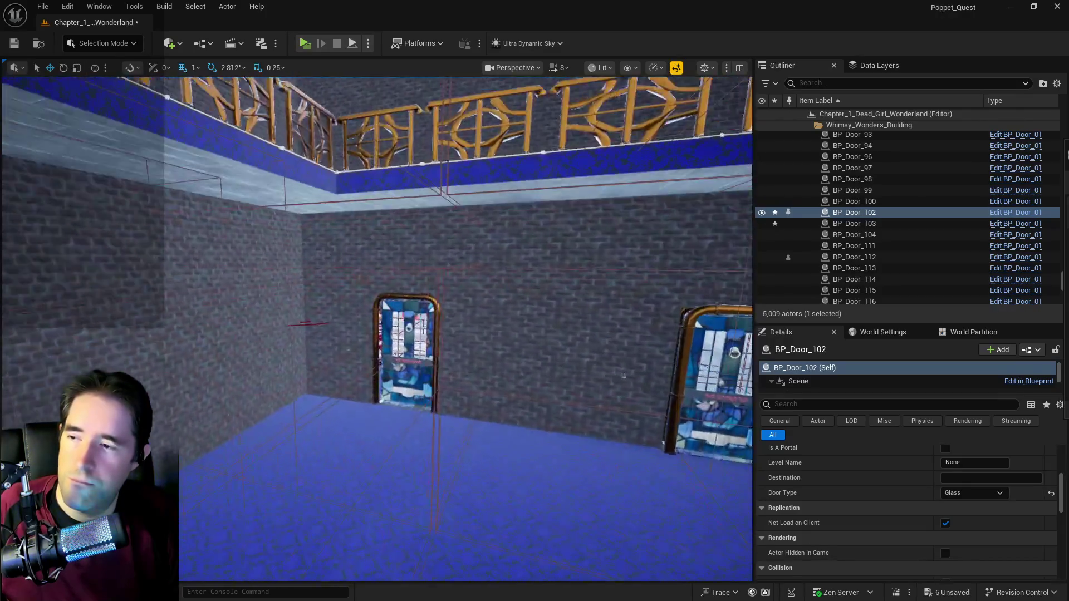
{"action": "left_click", "coordinate": [442, 429]}
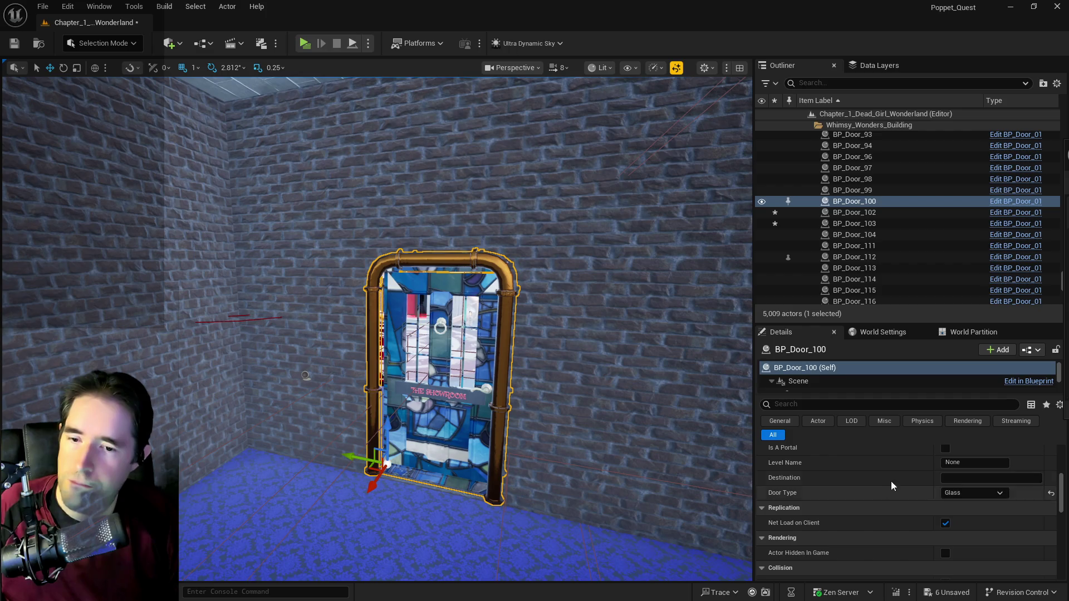
{"action": "scroll", "coordinate": [946, 501], "scroll_direction": "up", "scroll_amount": 3}
{"action": "left_click", "coordinate": [1007, 495]}
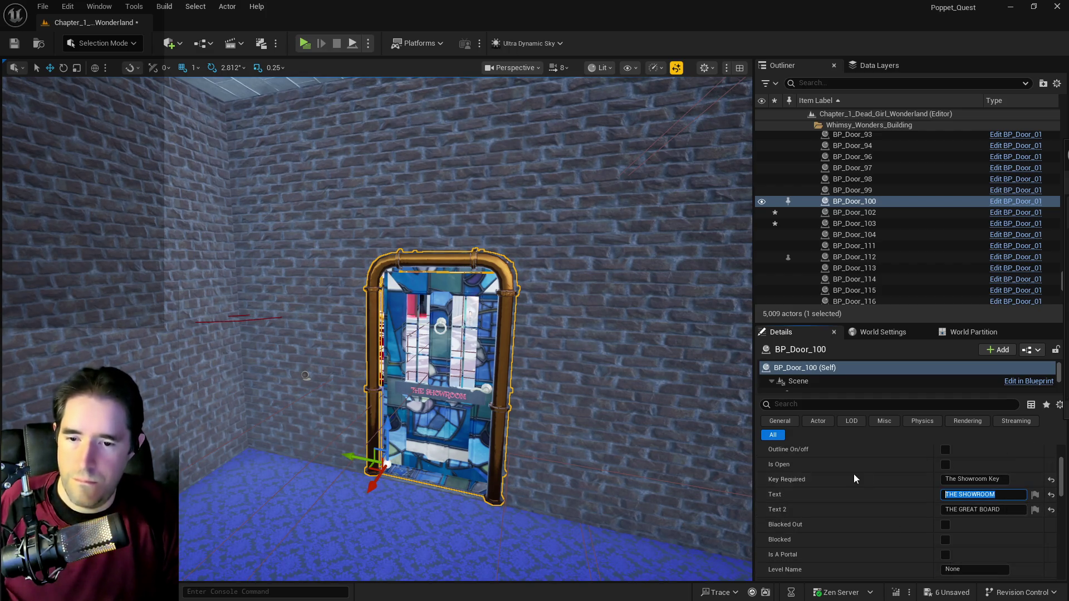
{"action": "type", "text": "TOYMA"}
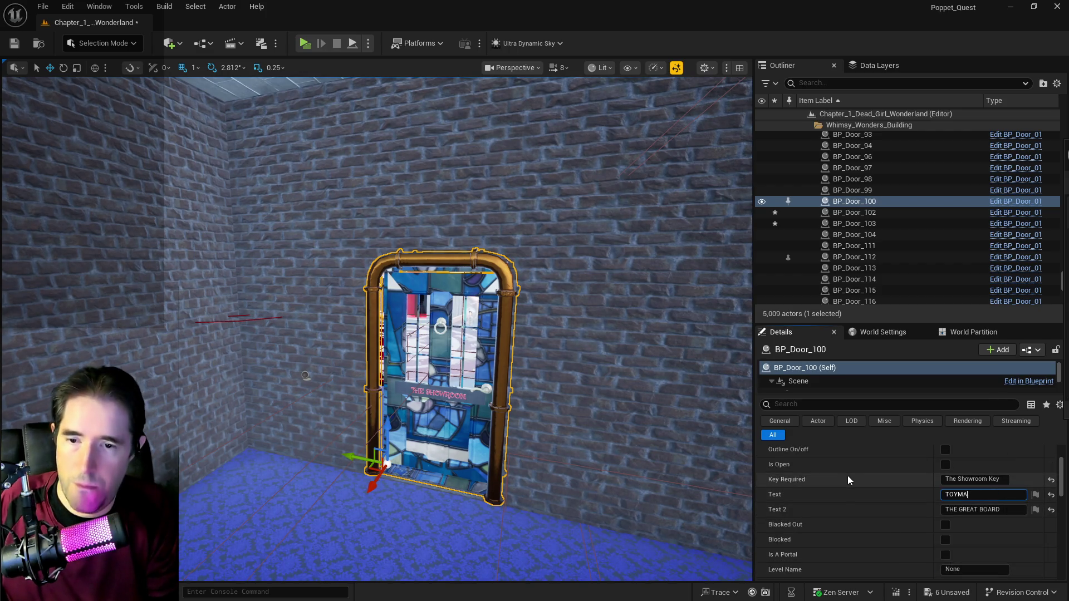
{"action": "type", "text": "KER'S WORKSHOP"}
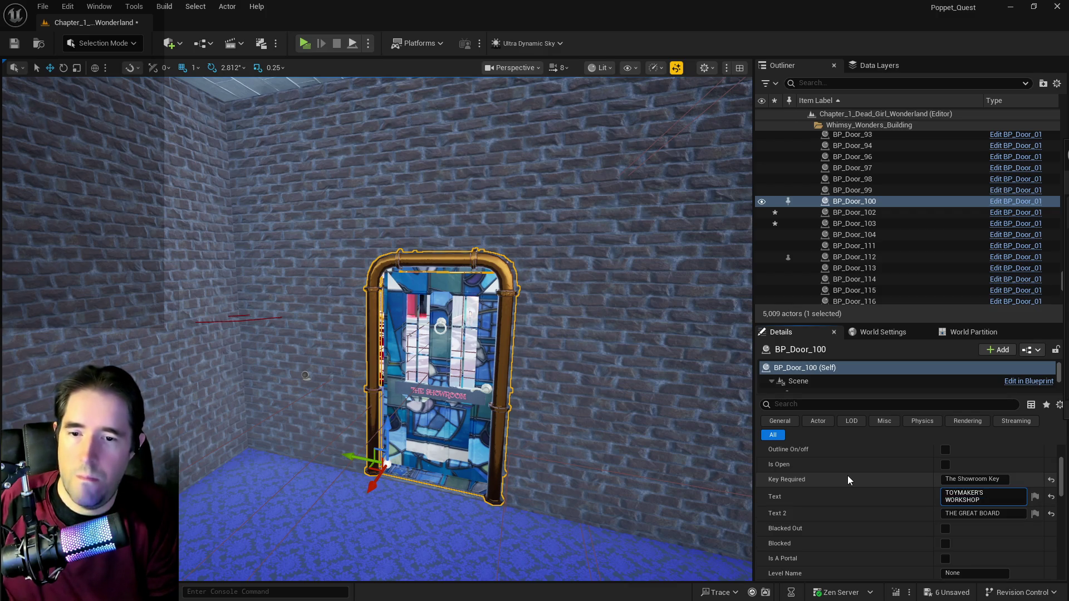
{"action": "key", "text": "Return"}
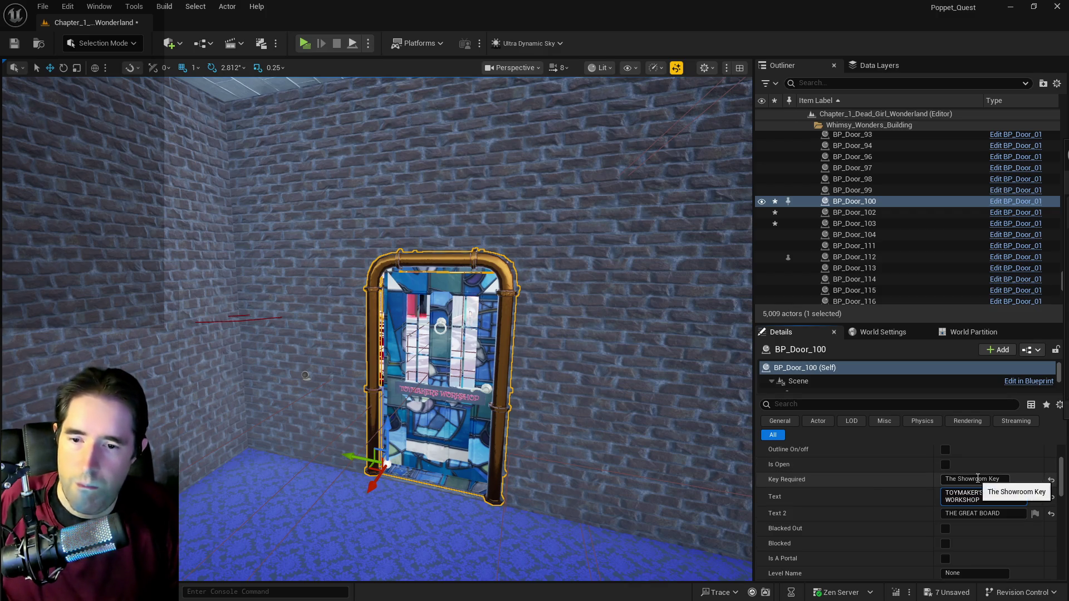
{"action": "left_click_drag", "start_coordinate": [989, 480], "coordinate": [919, 481]}
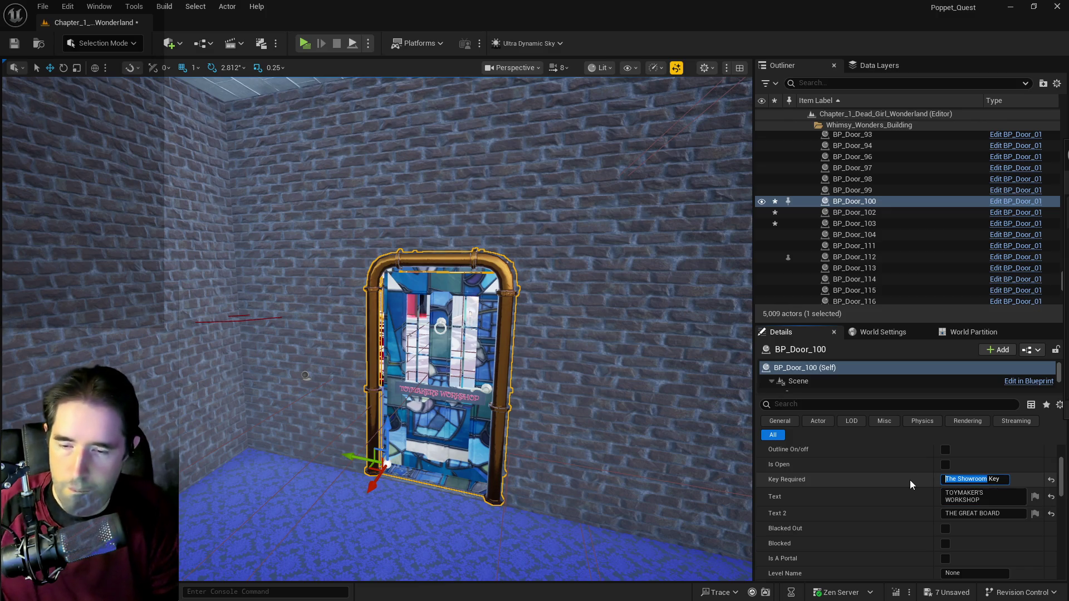
{"action": "left_click", "coordinate": [949, 494]}
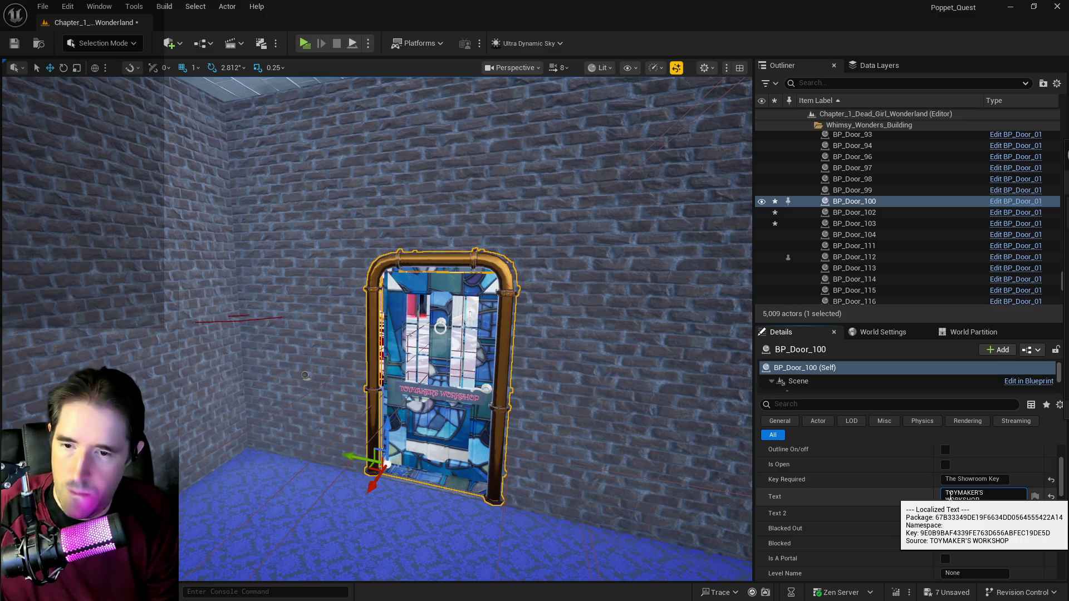
{"action": "type", "text": "HE"}
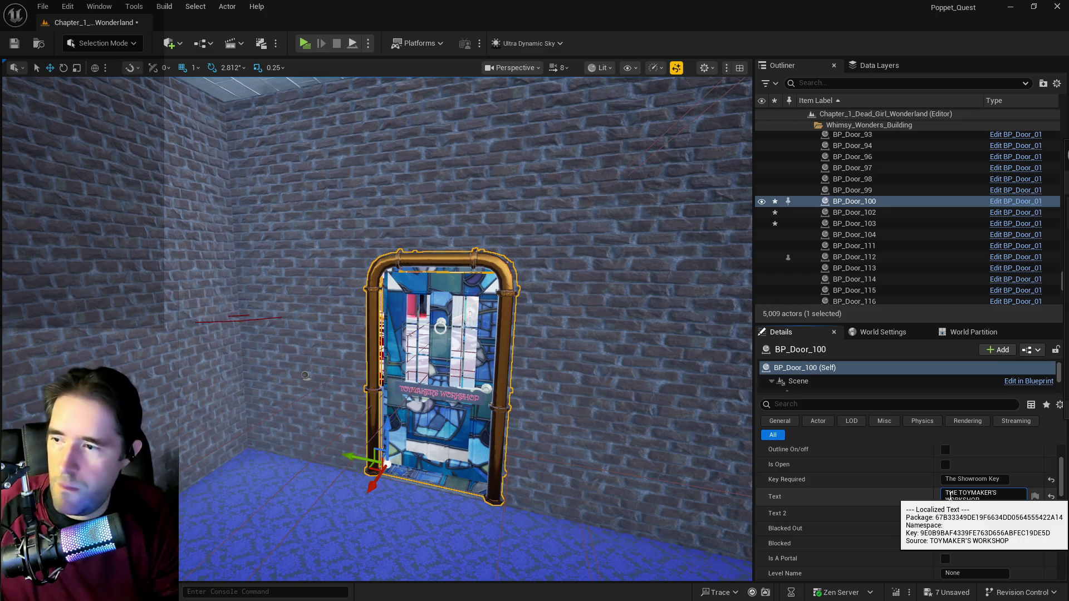
{"action": "key", "text": "Return"}
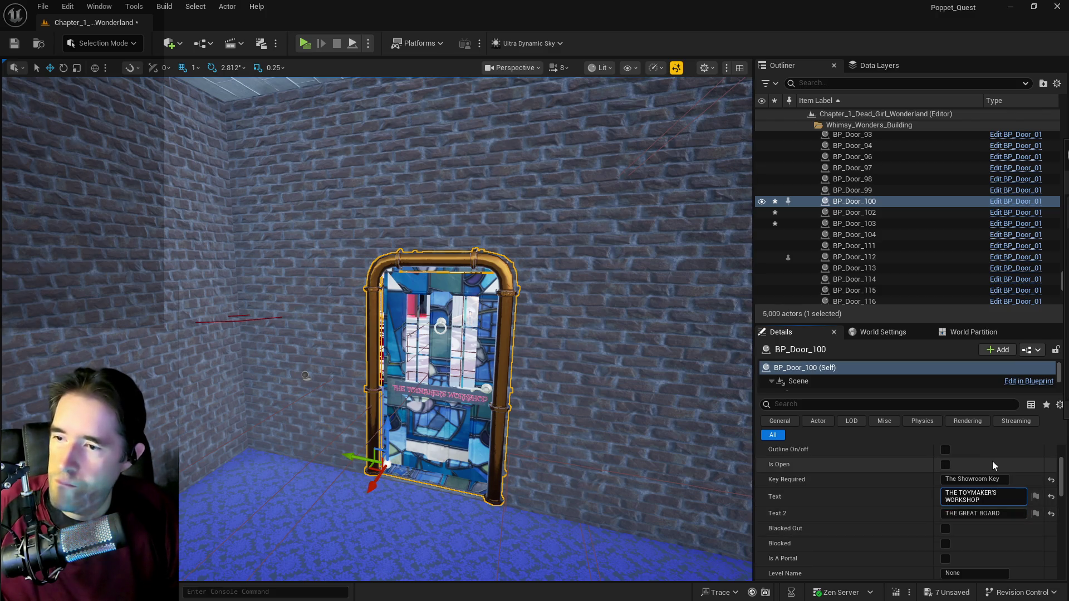
Step: Change BP_Door_100's Key Required from The Showroom Key to The Toymaker's Workshop Key
{"action": "left_click_drag", "start_coordinate": [985, 480], "coordinate": [890, 485]}
{"action": "type", "text": "tHE"}
{"action": "key", "text": "BackSpace"}
{"action": "key", "text": "BackSpace"}
{"action": "key", "text": "BackSpace"}
{"action": "type", "text": "The Toymaker's Workshop"}
{"action": "key", "text": "Return"}
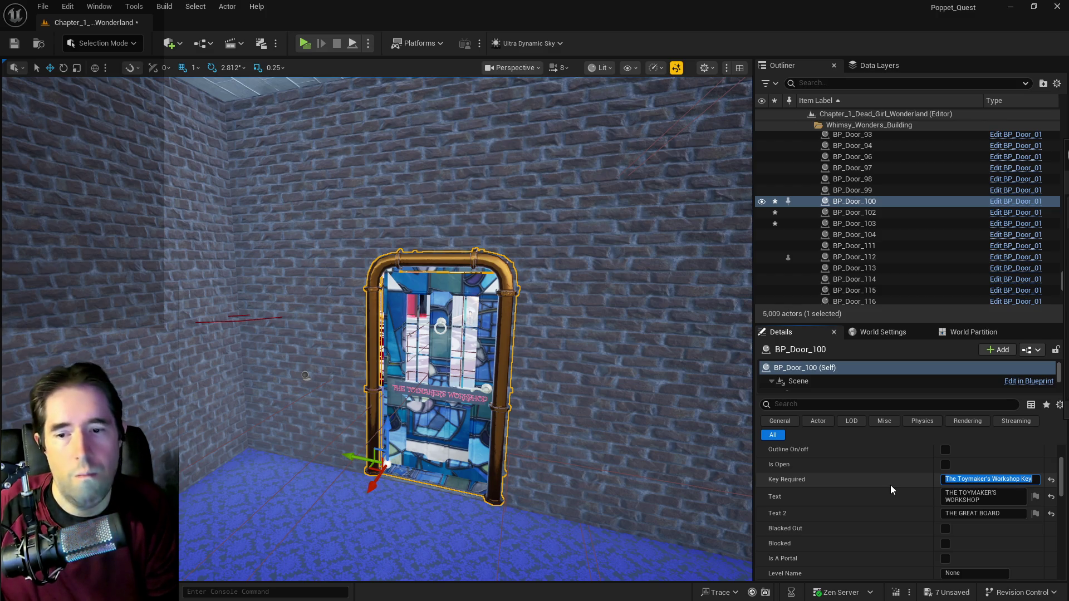
{"action": "left_click_drag", "start_coordinate": [501, 445], "coordinate": [554, 503]}
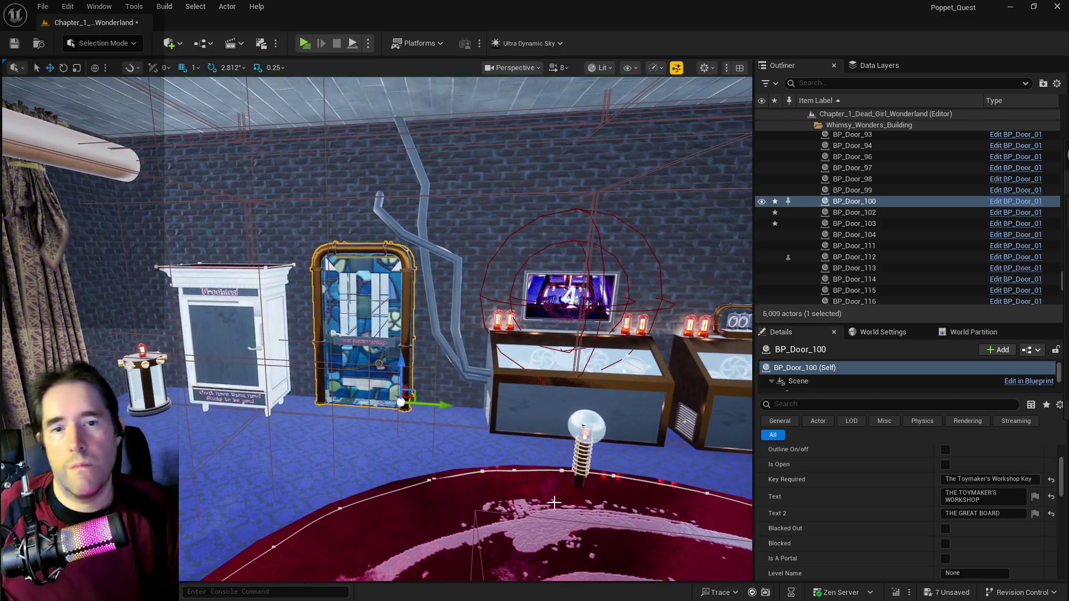
Step: Save all level changes with Ctrl+S, then select the short railing at the foot of the staircase
{"action": "key", "text": "ctrl+s"}
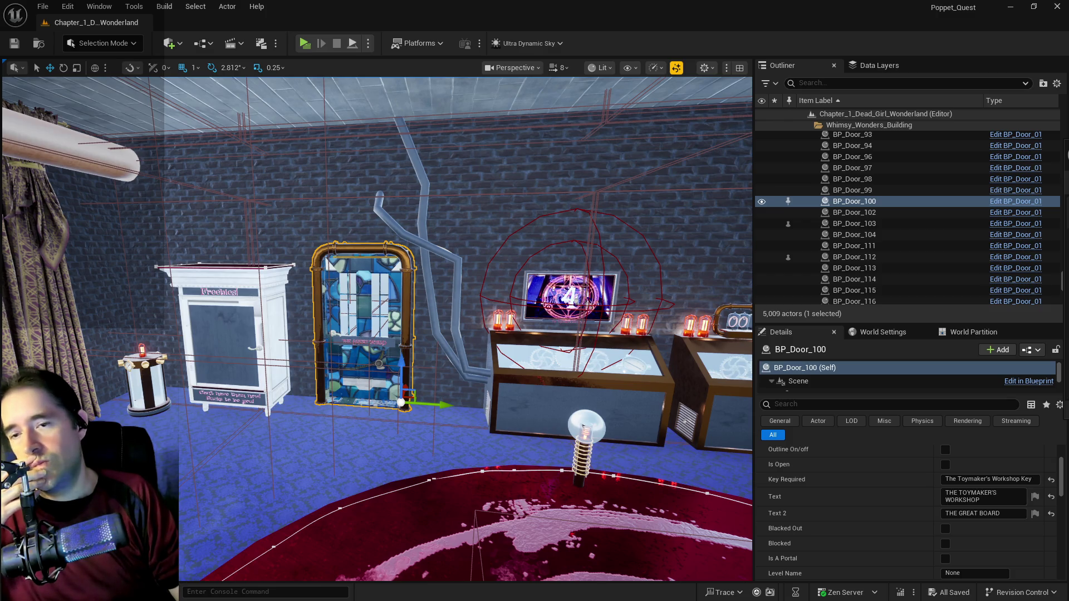
{"action": "mouse_move", "coordinate": [261, 212]}
{"action": "left_mouse_down"}
{"action": "mouse_move", "coordinate": [262, 200]}
{"action": "mouse_move", "coordinate": [270, 256]}
{"action": "mouse_move", "coordinate": [312, 323]}
{"action": "mouse_move", "coordinate": [345, 431]}
{"action": "mouse_move", "coordinate": [272, 538]}
{"action": "mouse_move", "coordinate": [253, 509]}
{"action": "mouse_move", "coordinate": [211, 490]}
{"action": "mouse_move", "coordinate": [543, 508]}
{"action": "left_mouse_up"}
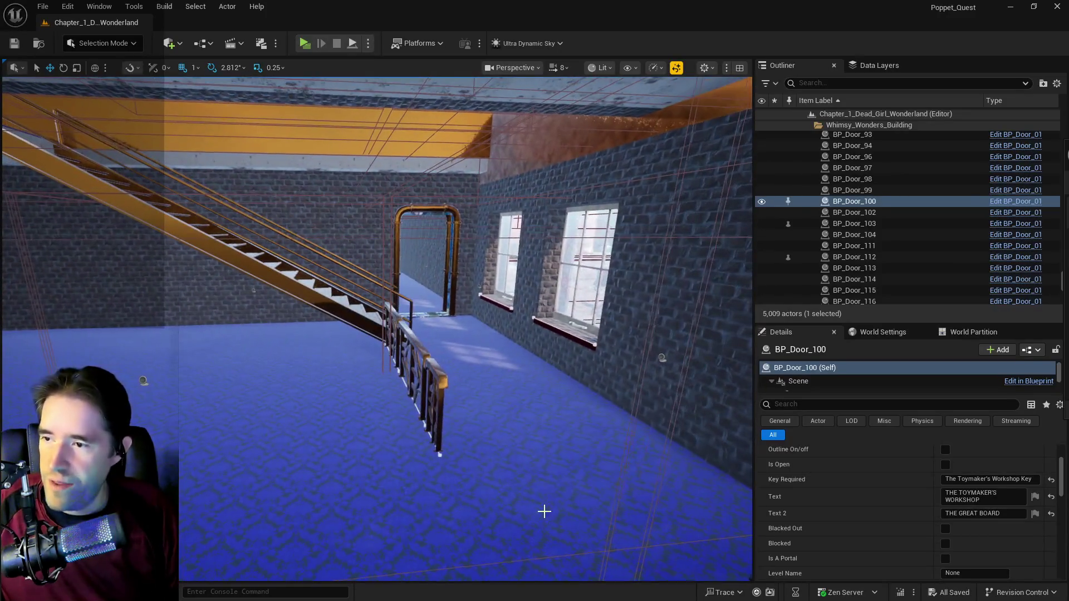
{"action": "left_click", "coordinate": [438, 407]}
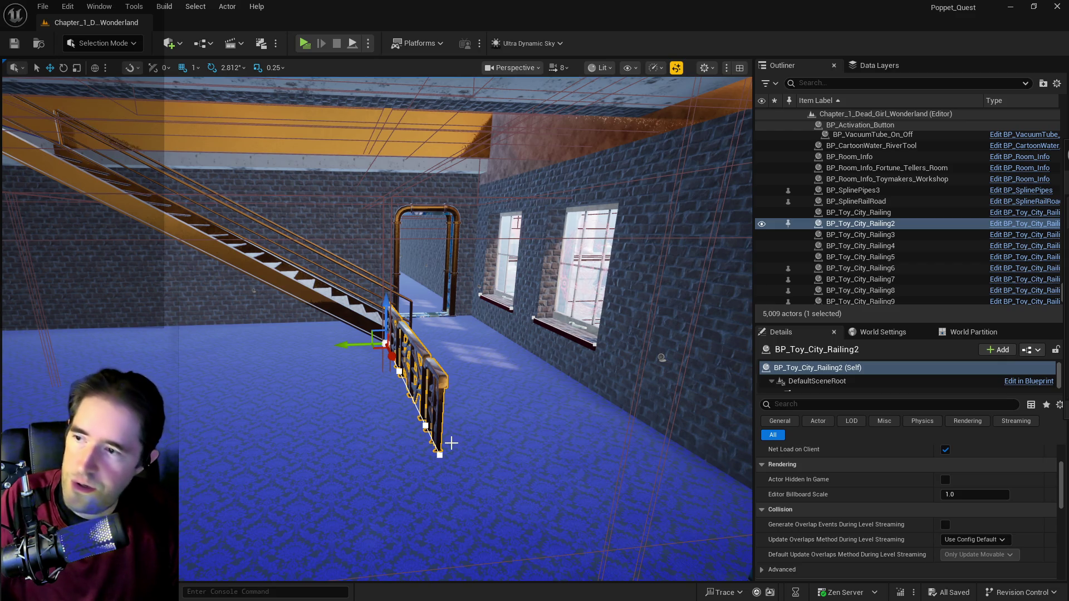
Step: Delete BP_Toy_City_Railing2 from the stair foot and save with Ctrl+S
{"action": "key", "text": "Delete"}
{"action": "mouse_move", "coordinate": [451, 443]}
{"action": "left_mouse_down"}
{"action": "mouse_move", "coordinate": [334, 440]}
{"action": "mouse_move", "coordinate": [312, 423]}
{"action": "mouse_move", "coordinate": [312, 334]}
{"action": "mouse_move", "coordinate": [312, 423]}
{"action": "mouse_move", "coordinate": [289, 446]}
{"action": "mouse_move", "coordinate": [251, 453]}
{"action": "mouse_move", "coordinate": [396, 401]}
{"action": "mouse_move", "coordinate": [462, 353]}
{"action": "mouse_move", "coordinate": [535, 359]}
{"action": "mouse_move", "coordinate": [499, 364]}
{"action": "left_mouse_up"}
{"action": "left_click", "coordinate": [447, 352]}
{"action": "key", "text": "ctrl+s"}
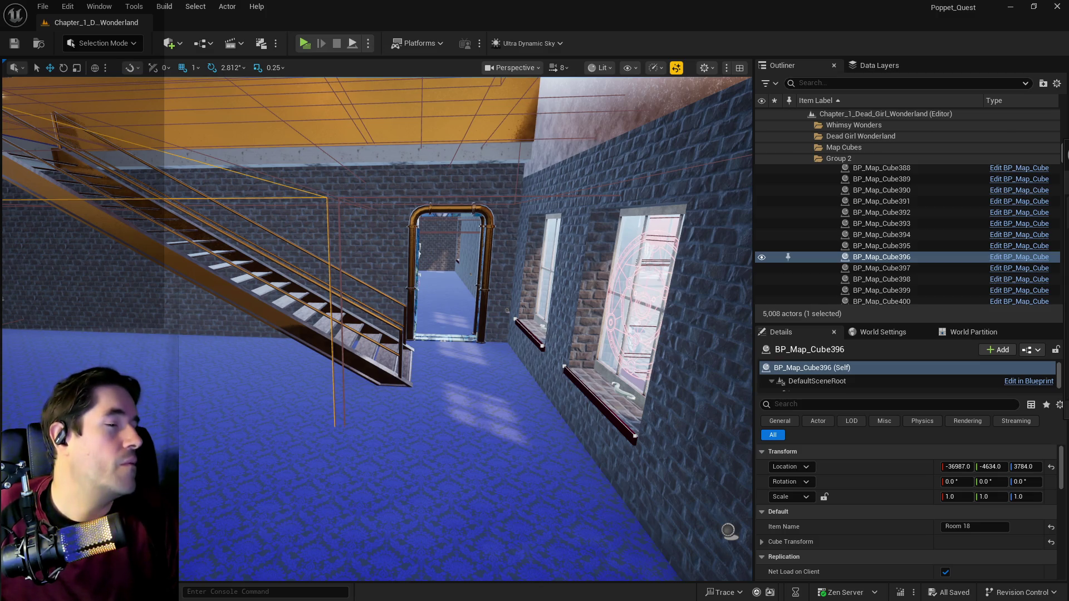
{"action": "mouse_move", "coordinate": [501, 334]}
{"action": "left_mouse_down"}
{"action": "mouse_move", "coordinate": [490, 356]}
{"action": "mouse_move", "coordinate": [500, 369]}
{"action": "mouse_move", "coordinate": [479, 385]}
{"action": "mouse_move", "coordinate": [498, 387]}
{"action": "mouse_move", "coordinate": [479, 390]}
{"action": "left_mouse_up"}
{"action": "left_click", "coordinate": [490, 370]}
{"action": "left_click", "coordinate": [480, 370]}
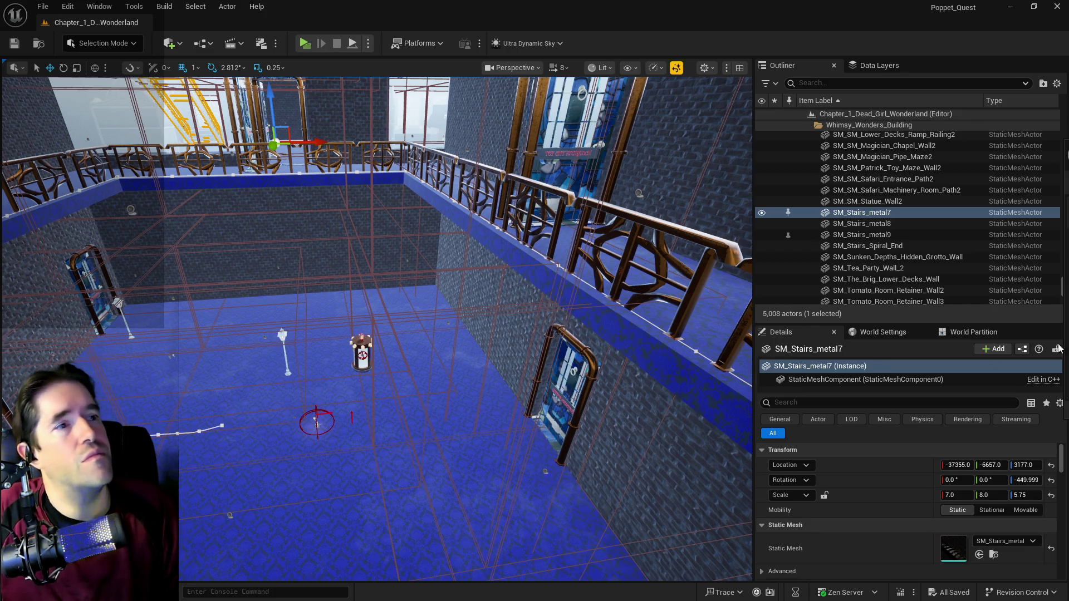
{"action": "mouse_move", "coordinate": [318, 425]}
{"action": "left_mouse_down"}
{"action": "mouse_move", "coordinate": [307, 395]}
{"action": "mouse_move", "coordinate": [312, 423]}
{"action": "mouse_move", "coordinate": [321, 404]}
{"action": "mouse_move", "coordinate": [307, 424]}
{"action": "mouse_move", "coordinate": [425, 423]}
{"action": "mouse_move", "coordinate": [424, 398]}
{"action": "left_mouse_up"}
Step: Set the right stained-glass door BP_Door_97's Text 2 to THE LOBBY
{"action": "left_click", "coordinate": [425, 423]}
{"action": "left_click", "coordinate": [425, 423]}
{"action": "scroll", "coordinate": [1008, 560], "scroll_direction": "down", "scroll_amount": 2}
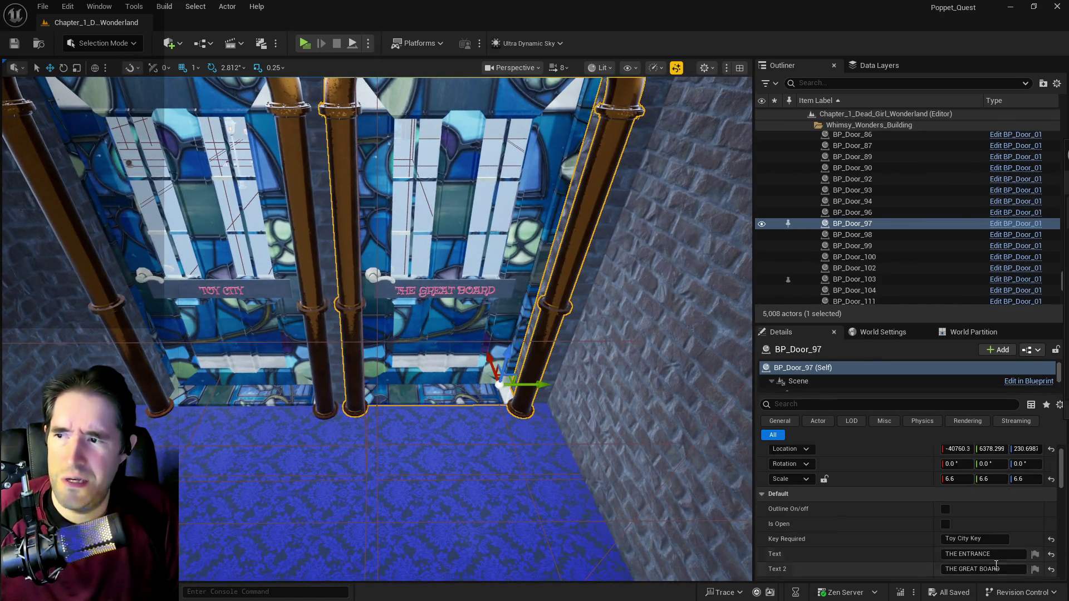
{"action": "left_click", "coordinate": [980, 533]}
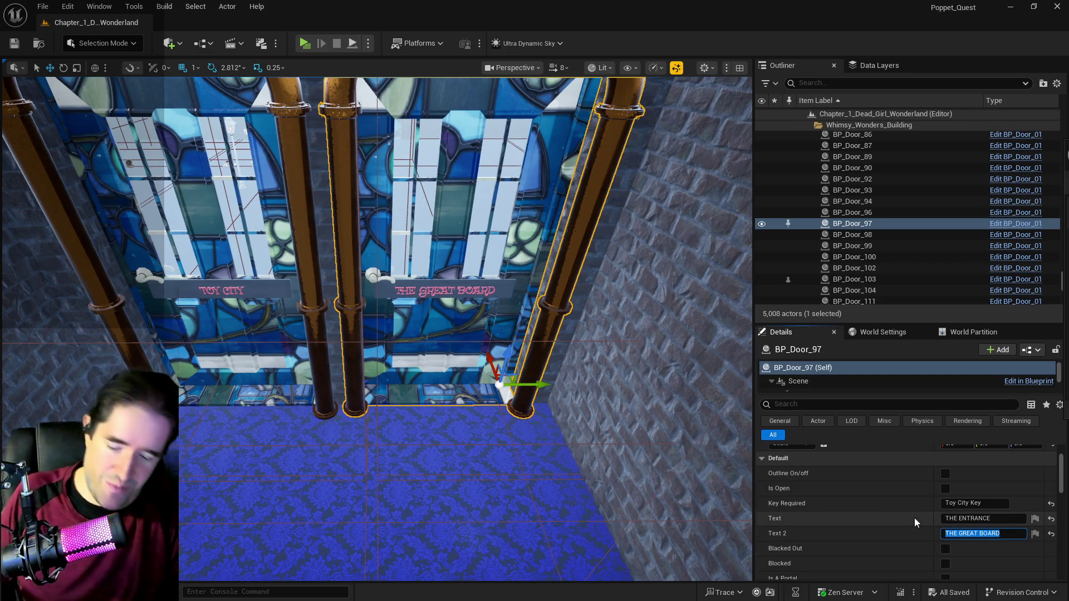
{"action": "type", "text": "THE L"}
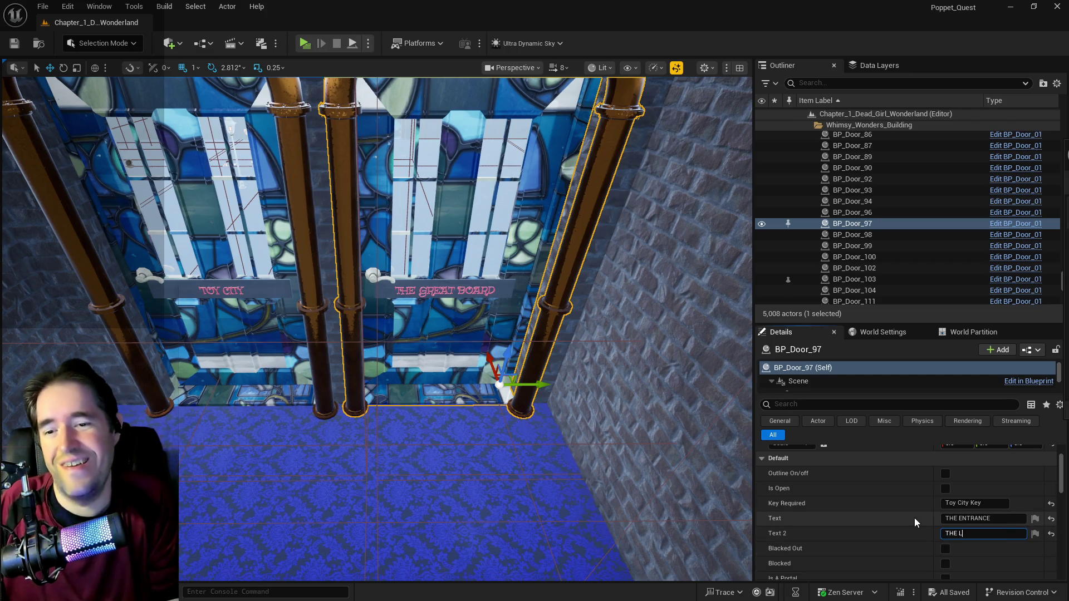
{"action": "type", "text": "OBBY"}
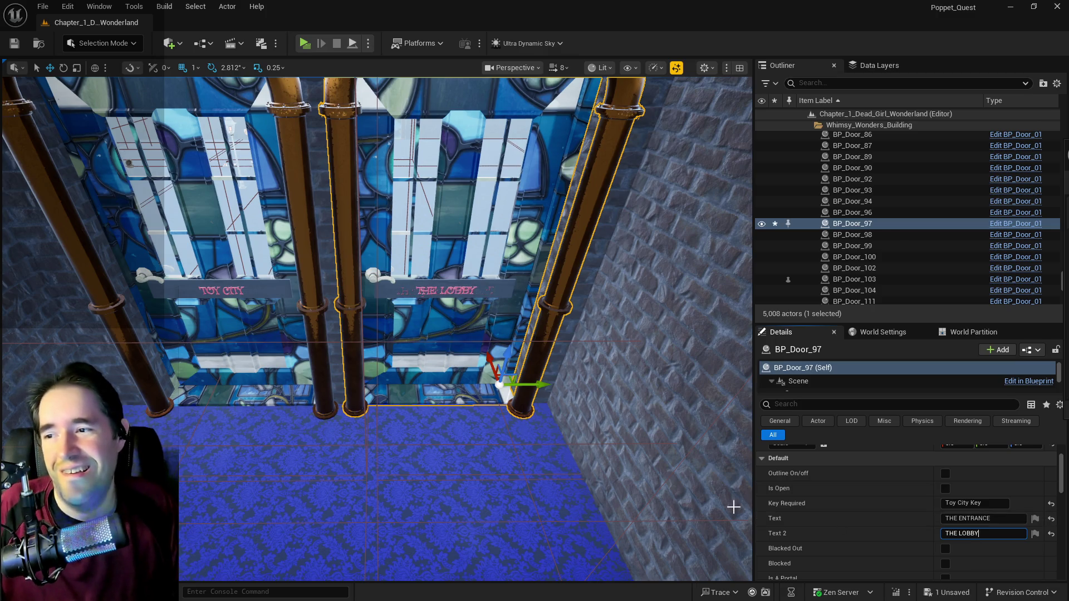
Step: Give the left door BP_Door_116 the required key The Lobby Key
{"action": "left_click", "coordinate": [139, 195]}
{"action": "left_click", "coordinate": [947, 534]}
{"action": "type", "text": "THE LOBBY"}
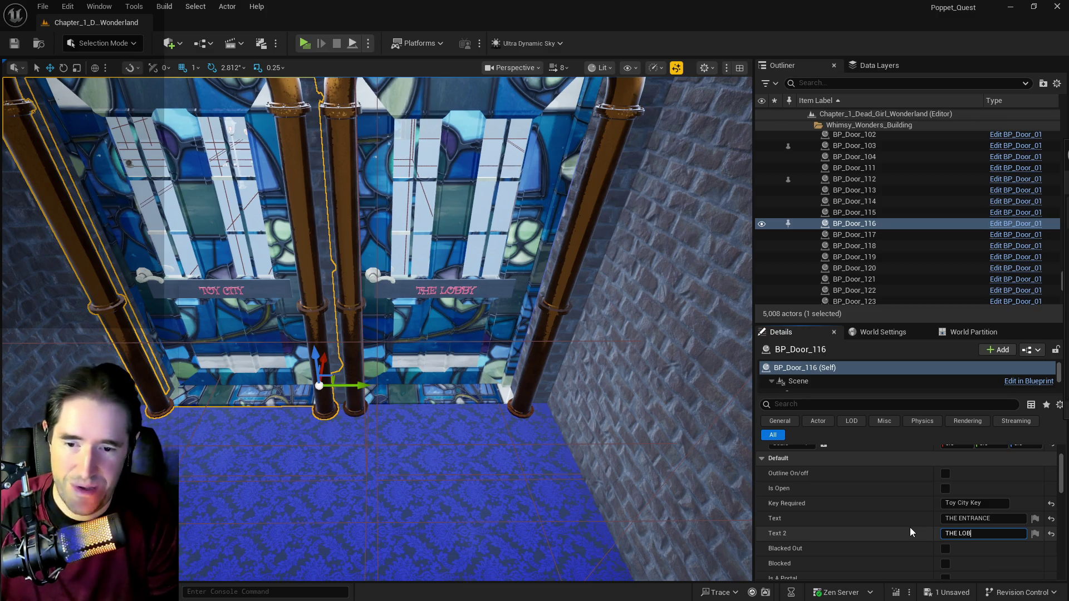
{"action": "left_click", "coordinate": [967, 503]}
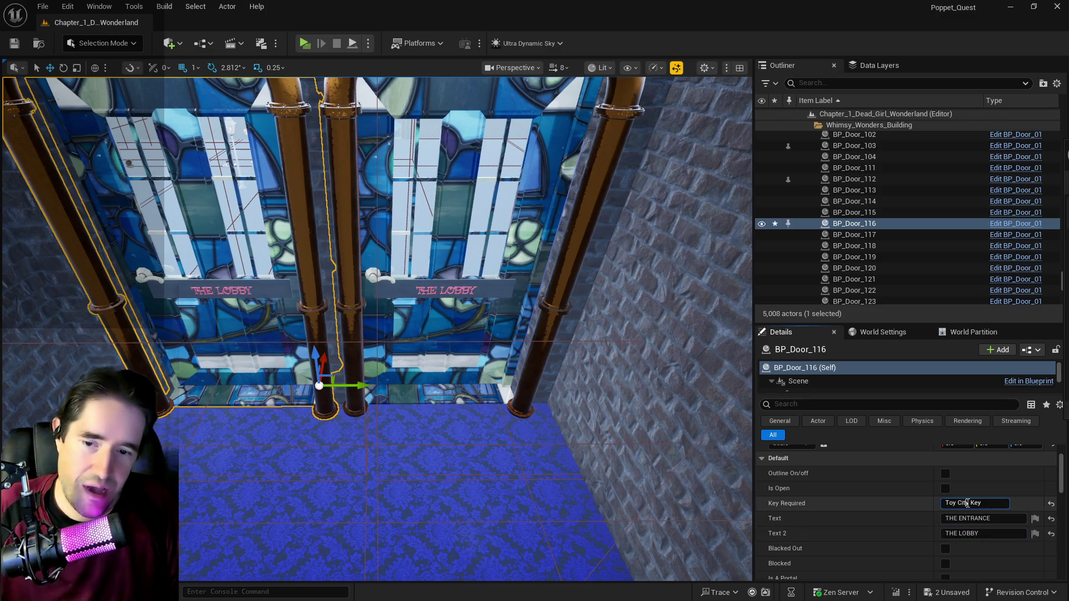
{"action": "left_click", "coordinate": [968, 503]}
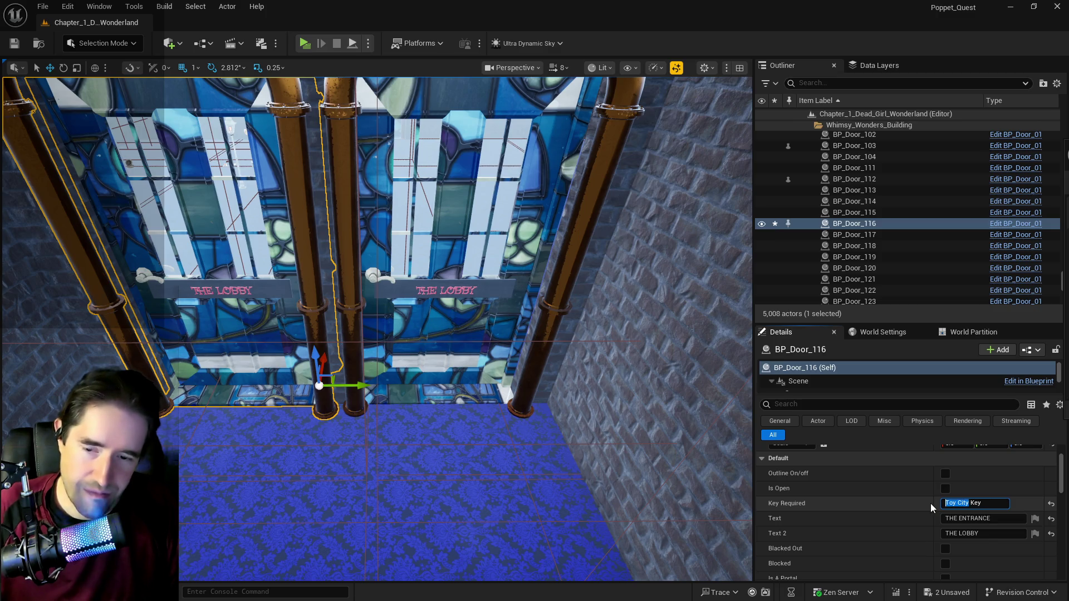
{"action": "type", "text": "The Lobby"}
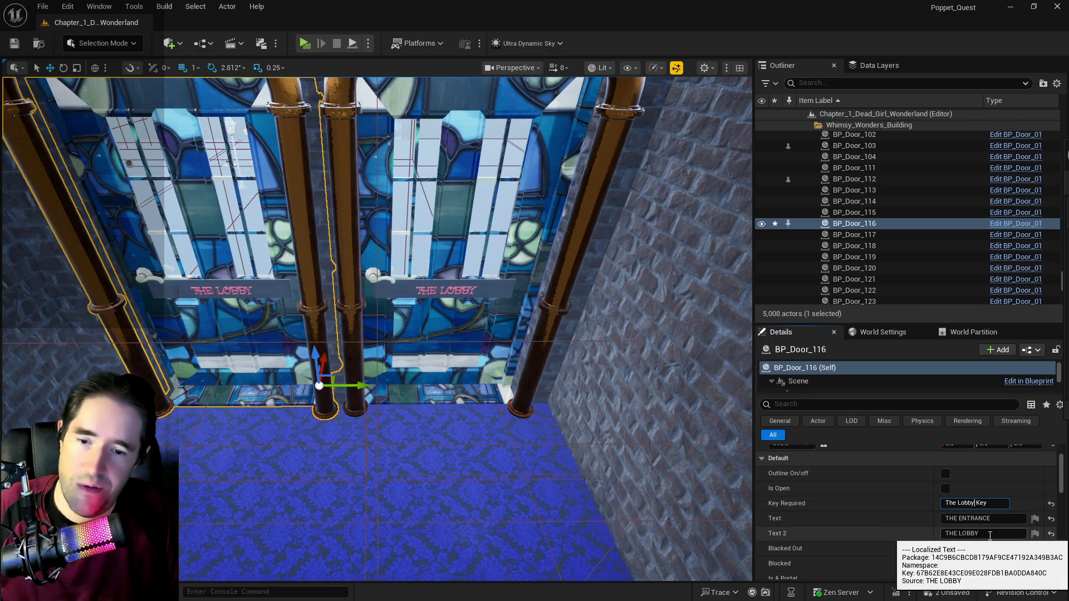
{"action": "right_click", "coordinate": [501, 458]}
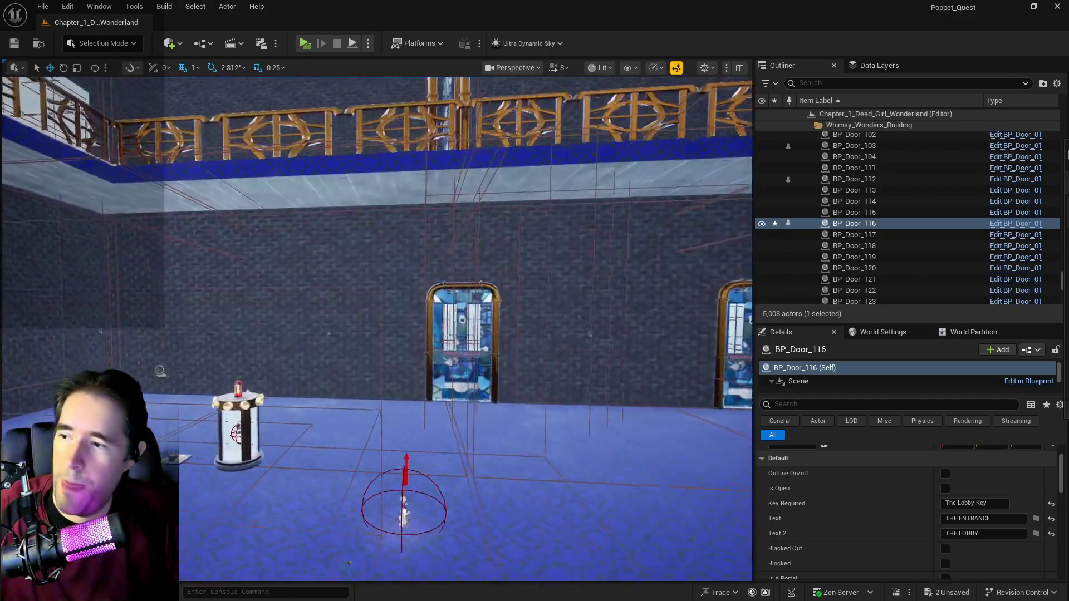
Step: Enter THE LOBBY as Text 2 on the far door and on the door signed THE GREATBOARD
{"action": "left_click", "coordinate": [392, 448]}
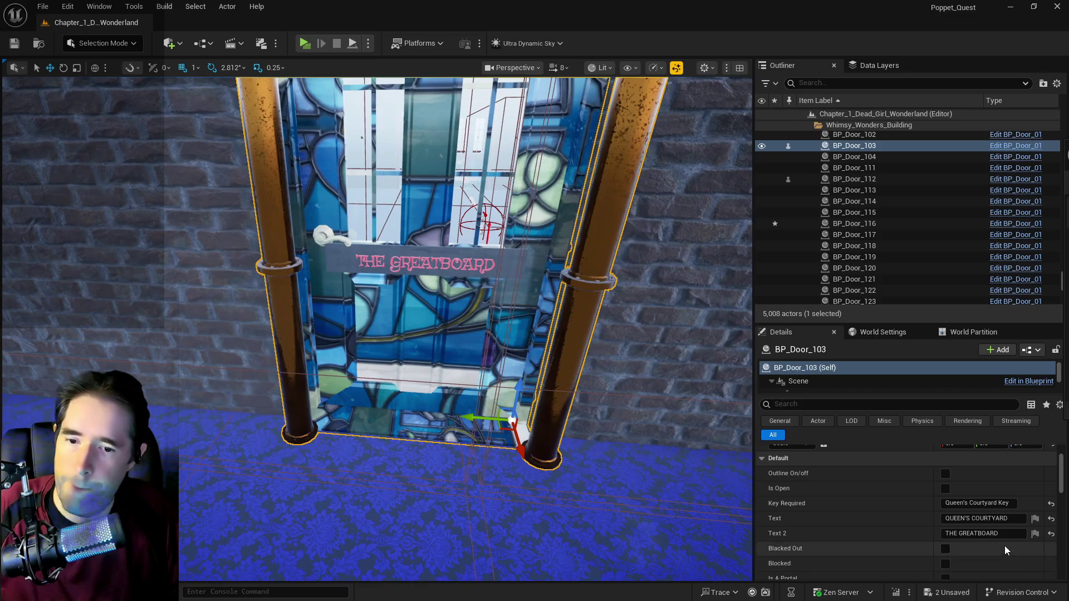
{"action": "left_click", "coordinate": [999, 534]}
{"action": "type", "text": "THE LOBBY"}
{"action": "key", "text": "Return"}
{"action": "left_click_drag", "start_coordinate": [726, 514], "coordinate": [467, 423]}
{"action": "left_click", "coordinate": [389, 312]}
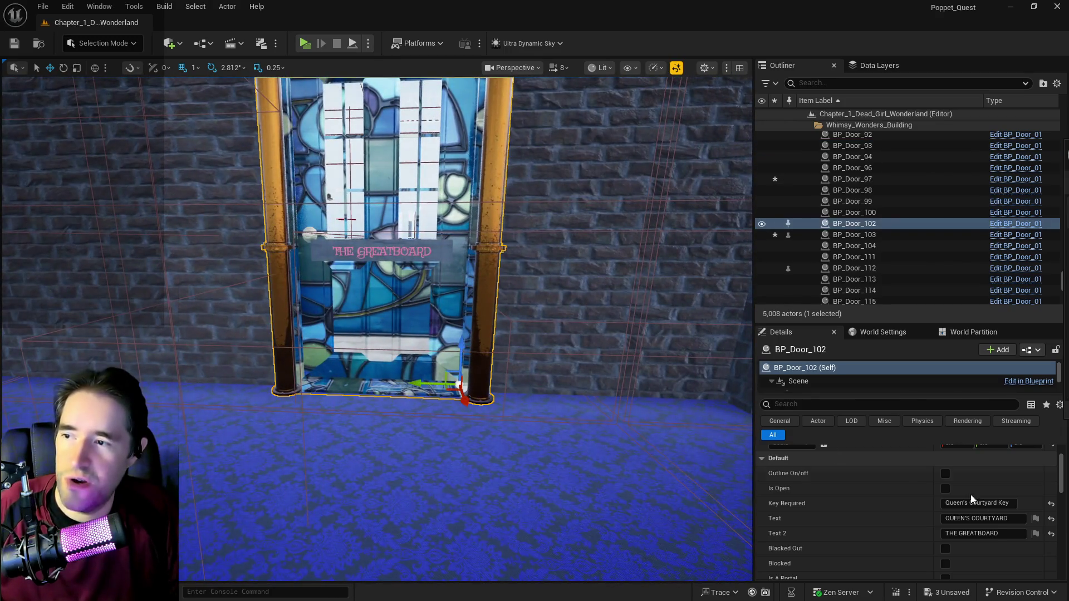
{"action": "left_click", "coordinate": [983, 533]}
{"action": "type", "text": "THE LOBBY"}
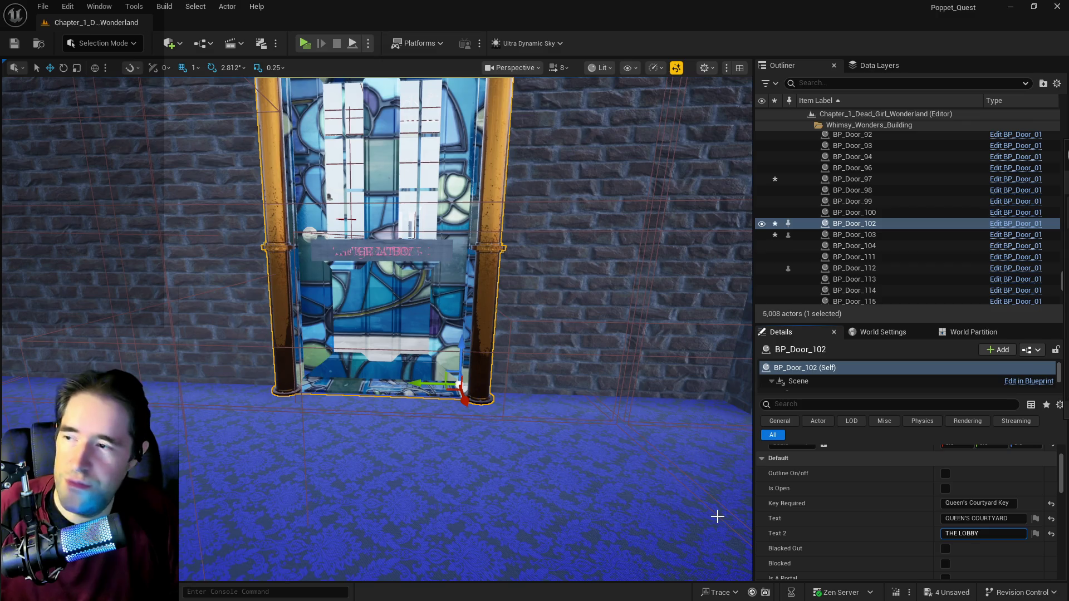
{"action": "left_click_drag", "start_coordinate": [328, 196], "coordinate": [278, 206]}
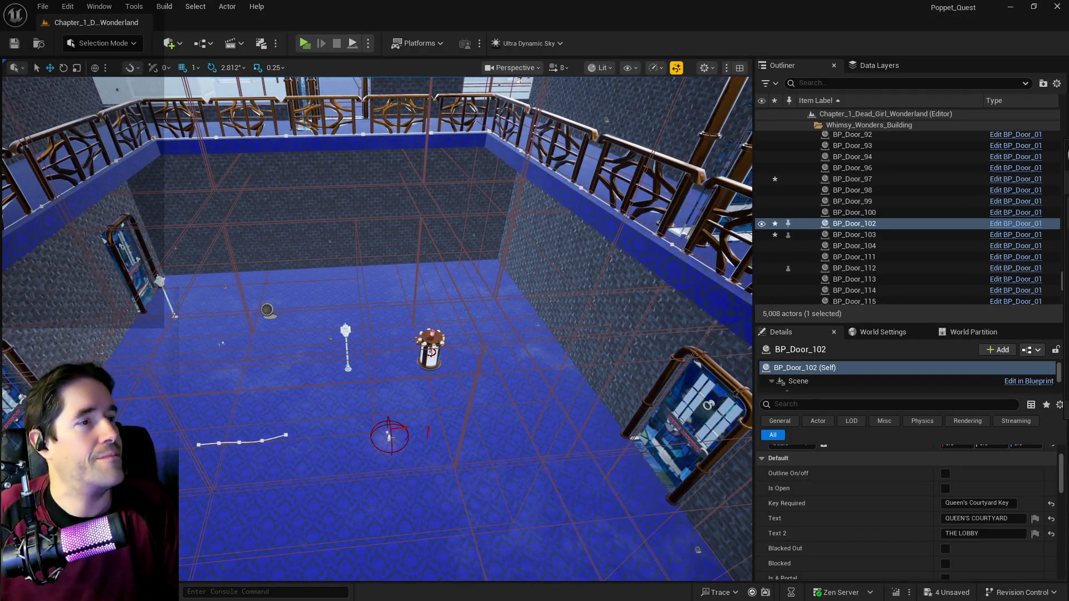
{"action": "mouse_move", "coordinate": [530, 446]}
{"action": "left_mouse_down"}
{"action": "mouse_move", "coordinate": [530, 401]}
{"action": "mouse_move", "coordinate": [445, 401]}
{"action": "mouse_move", "coordinate": [445, 313]}
{"action": "mouse_move", "coordinate": [436, 460]}
{"action": "mouse_move", "coordinate": [503, 461]}
{"action": "mouse_move", "coordinate": [532, 212]}
{"action": "left_mouse_up"}
Step: Set Box Brush69's Scale X to 10.75 and drag it upward along Z
{"action": "left_click", "coordinate": [436, 468]}
{"action": "left_click", "coordinate": [504, 461]}
{"action": "scroll", "coordinate": [913, 502], "scroll_direction": "up", "scroll_amount": 1}
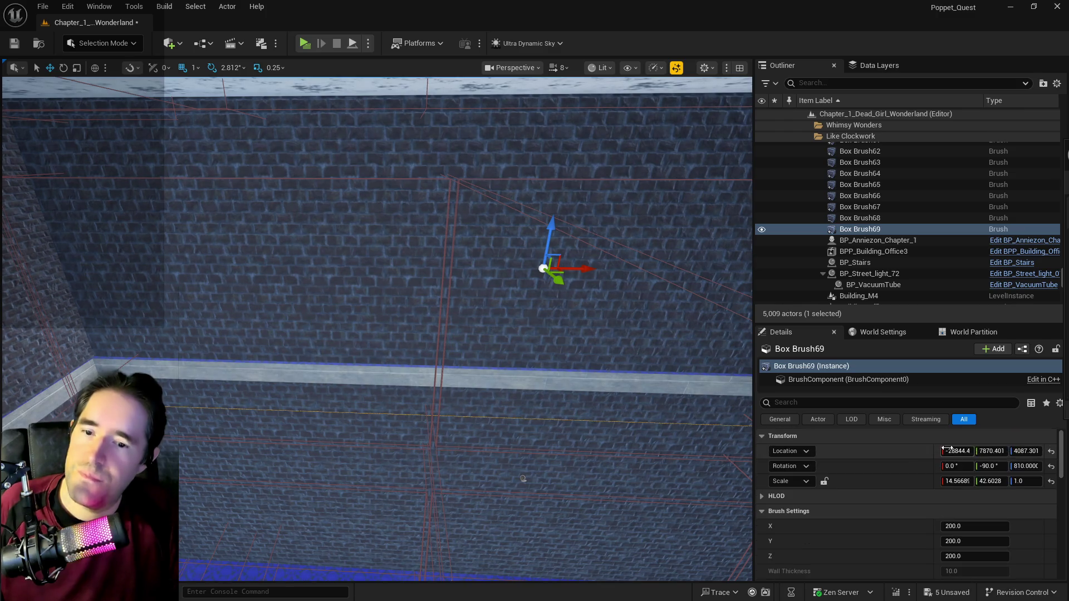
{"action": "left_click", "coordinate": [961, 479]}
{"action": "type", "text": "10.75"}
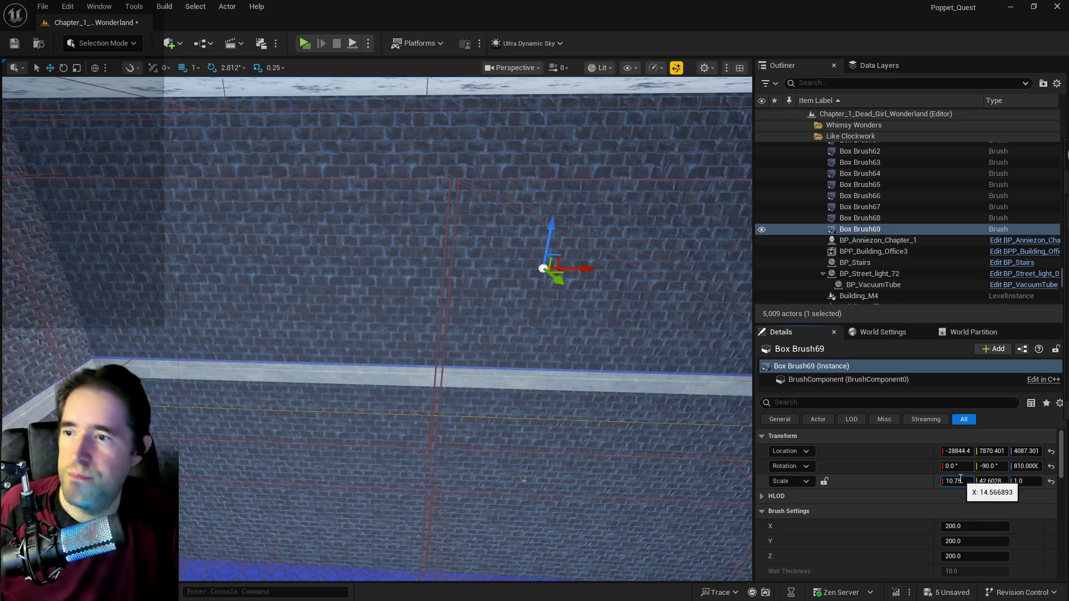
{"action": "key", "text": "Return"}
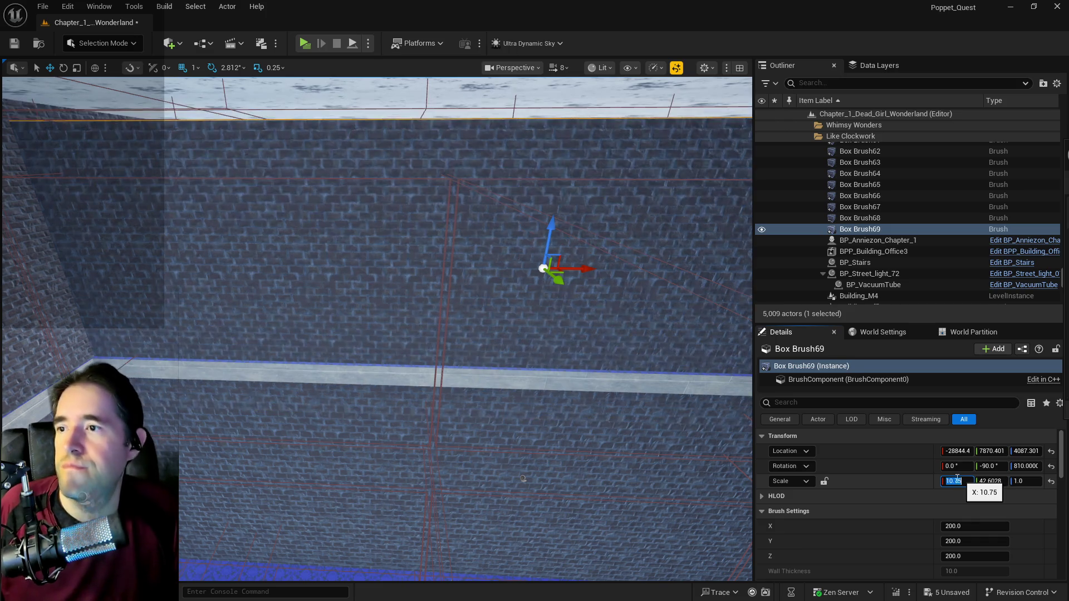
{"action": "left_click_drag", "start_coordinate": [552, 233], "coordinate": [545, 210]}
{"action": "mouse_move", "coordinate": [543, 277]}
{"action": "left_mouse_down"}
{"action": "mouse_move", "coordinate": [562, 284]}
{"action": "mouse_move", "coordinate": [548, 279]}
{"action": "mouse_move", "coordinate": [551, 257]}
{"action": "mouse_move", "coordinate": [531, 223]}
{"action": "left_mouse_up"}
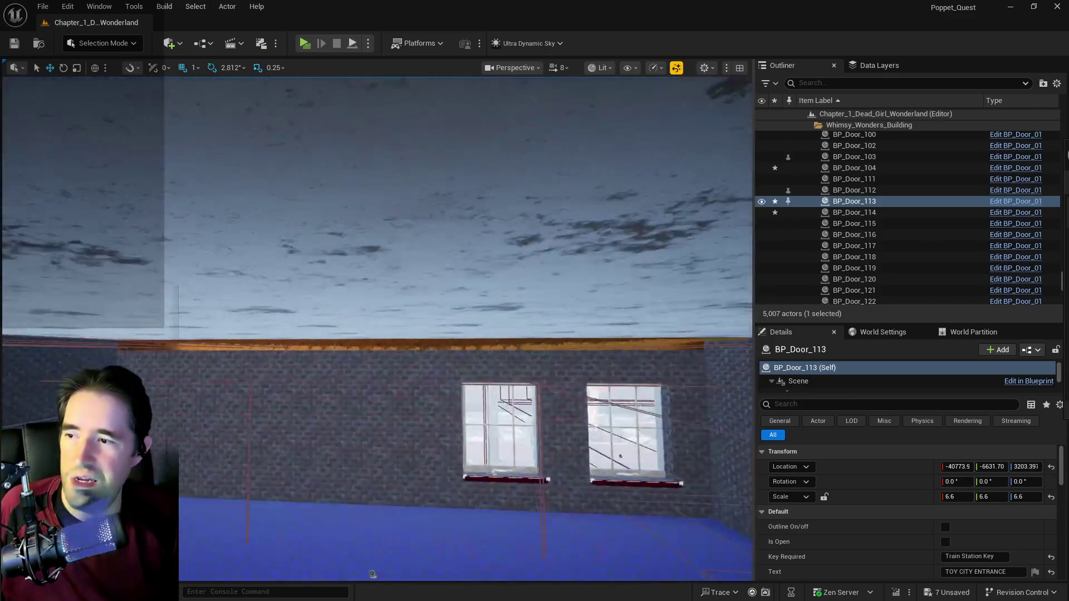
{"action": "mouse_move", "coordinate": [371, 574]}
{"action": "left_mouse_down"}
{"action": "mouse_move", "coordinate": [652, 360]}
{"action": "mouse_move", "coordinate": [640, 390]}
{"action": "mouse_move", "coordinate": [579, 340]}
{"action": "mouse_move", "coordinate": [345, 372]}
{"action": "mouse_move", "coordinate": [344, 273]}
{"action": "left_mouse_up"}
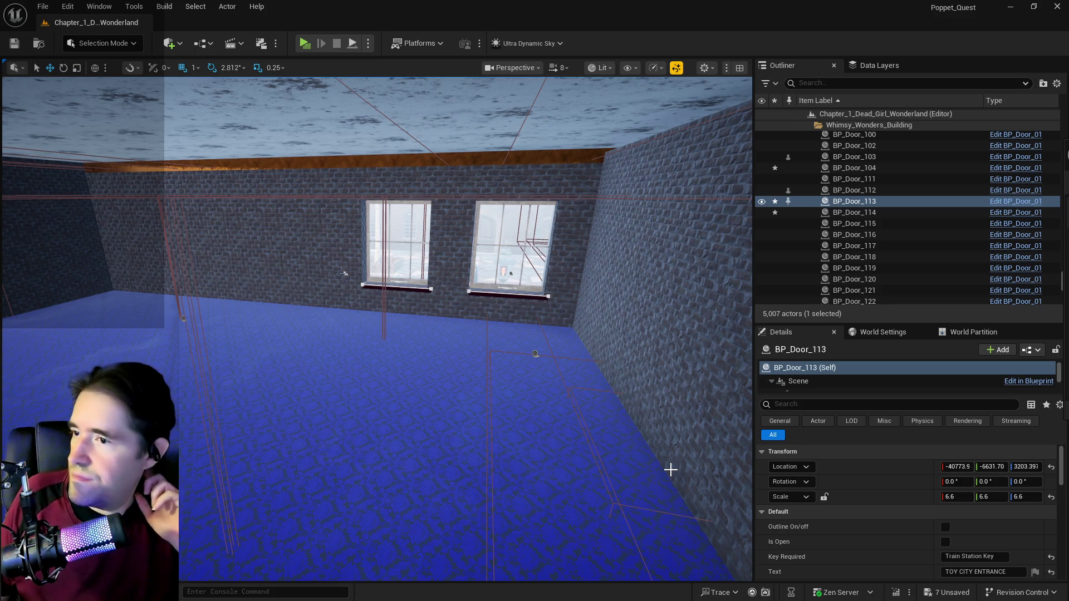
{"action": "mouse_move", "coordinate": [579, 512]}
{"action": "left_mouse_down"}
{"action": "mouse_move", "coordinate": [467, 406]}
{"action": "mouse_move", "coordinate": [501, 395]}
{"action": "mouse_move", "coordinate": [462, 370]}
{"action": "left_mouse_up"}
{"action": "left_click_drag", "start_coordinate": [507, 479], "coordinate": [468, 472]}
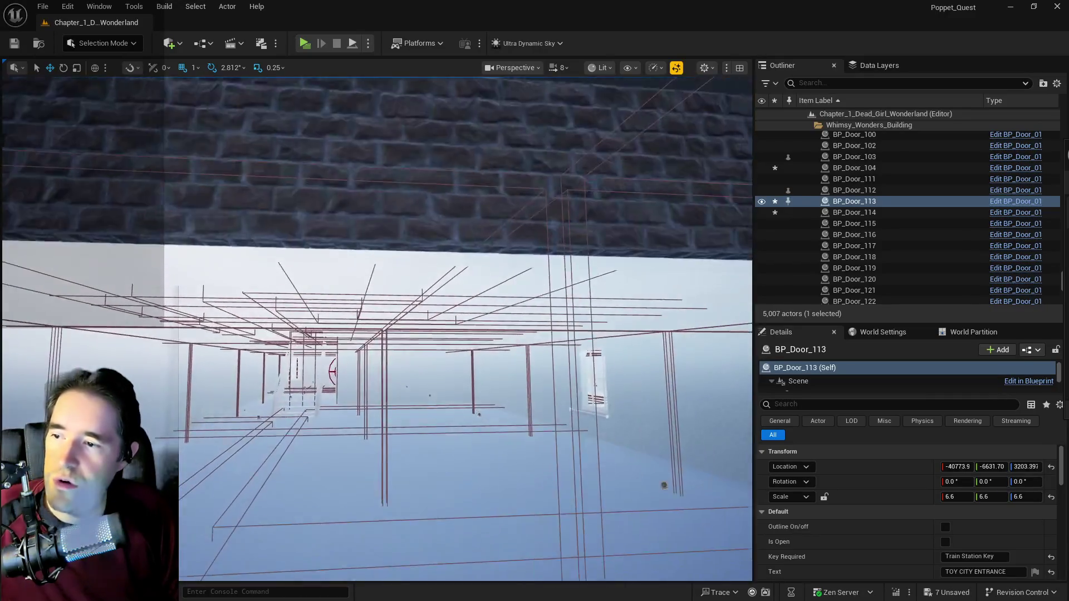
{"action": "left_click_drag", "start_coordinate": [588, 497], "coordinate": [588, 498]}
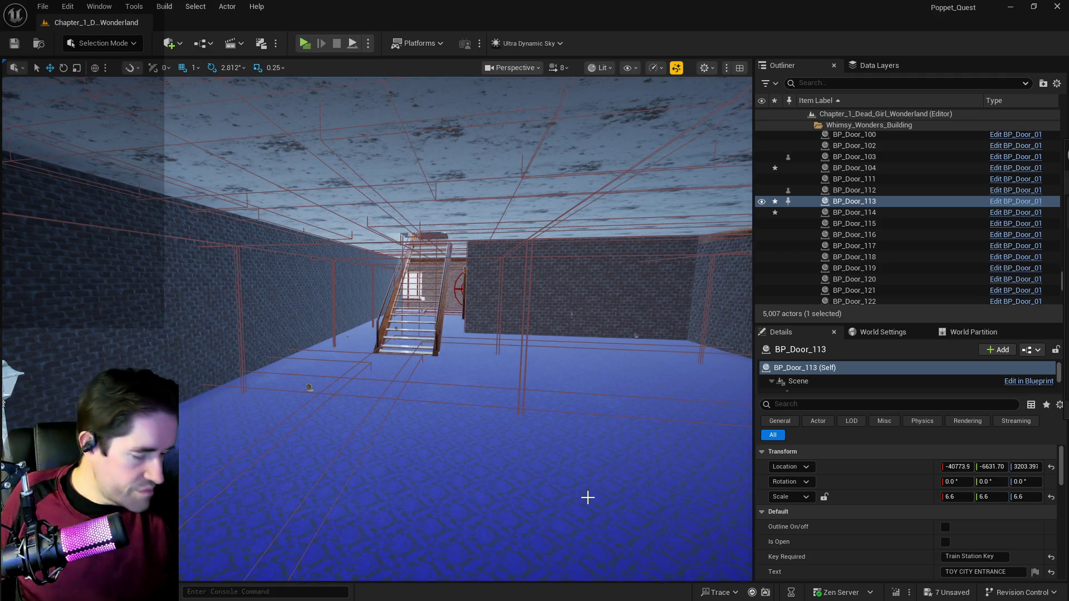
{"action": "mouse_move", "coordinate": [587, 497]}
{"action": "left_mouse_down"}
{"action": "mouse_move", "coordinate": [588, 456]}
{"action": "mouse_move", "coordinate": [590, 501]}
{"action": "left_mouse_up"}
Step: Select the hallway wall, Box Brush68 and BP_Door_103, then Alt-drag copies of all three
{"action": "left_click", "coordinate": [587, 478]}
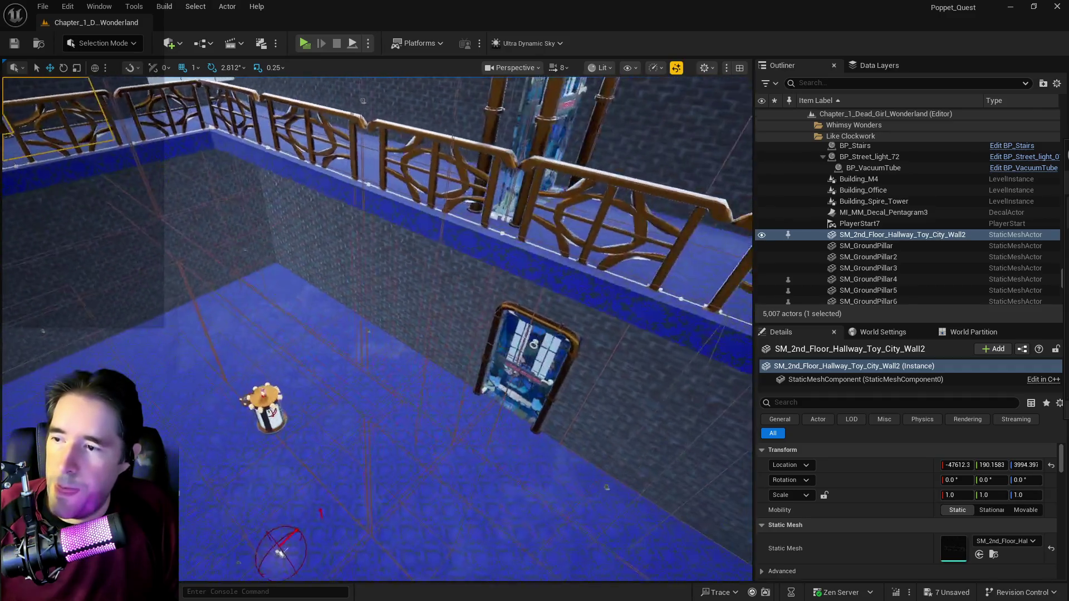
{"action": "left_click", "coordinate": [492, 388], "text": "ctrl"}
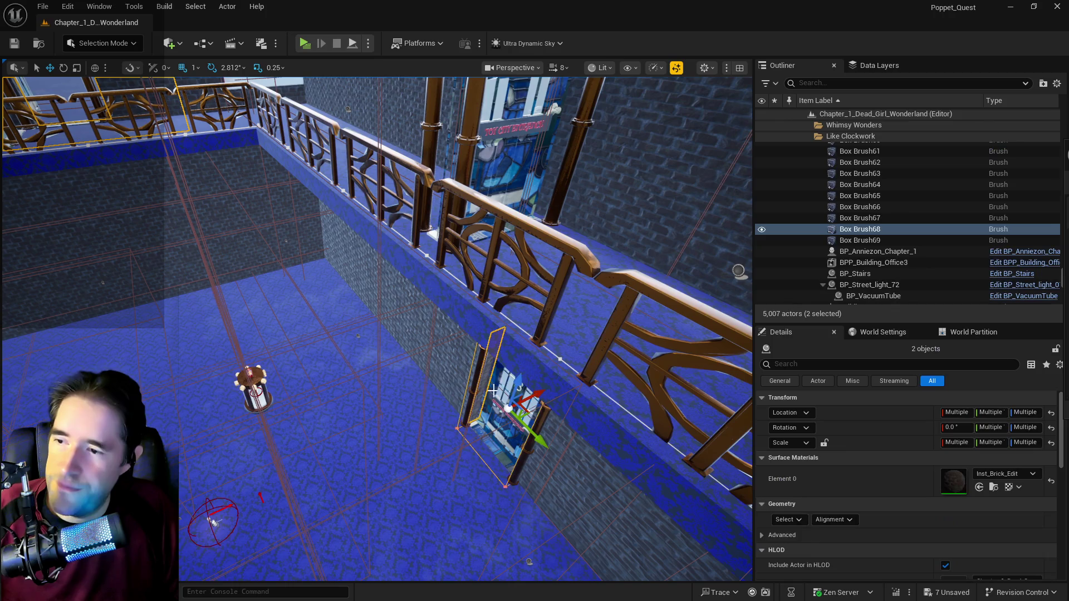
{"action": "left_click", "coordinate": [493, 402], "text": "ctrl"}
{"action": "key", "text": "f"}
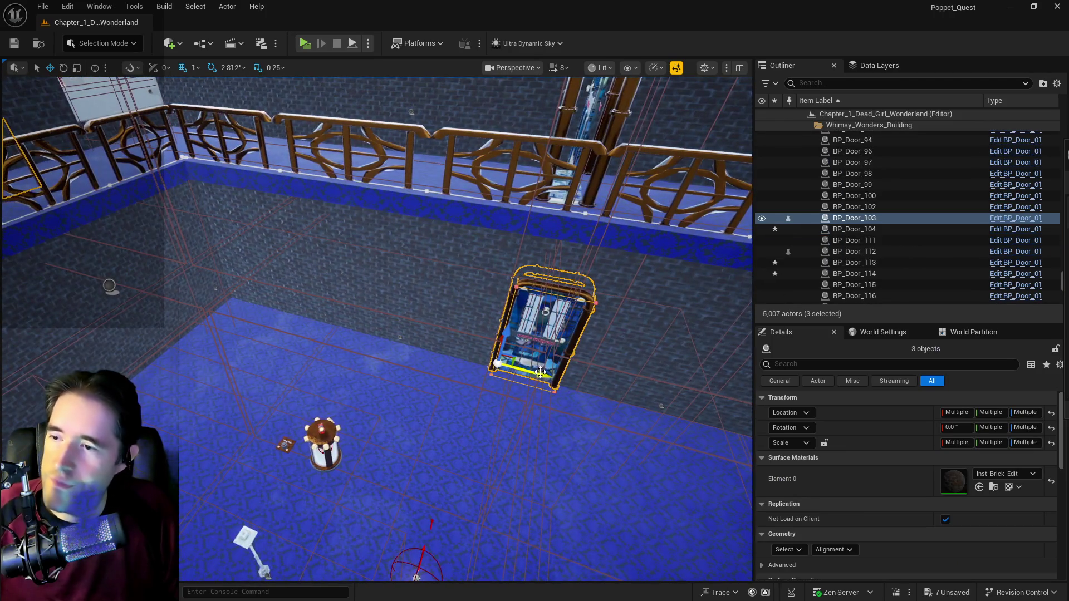
{"action": "mouse_move", "coordinate": [540, 372]}
{"action": "left_mouse_down"}
{"action": "mouse_move", "coordinate": [315, 366]}
{"action": "mouse_move", "coordinate": [359, 357]}
{"action": "mouse_move", "coordinate": [360, 318]}
{"action": "mouse_move", "coordinate": [375, 384]}
{"action": "mouse_move", "coordinate": [211, 381]}
{"action": "mouse_move", "coordinate": [212, 250]}
{"action": "mouse_move", "coordinate": [211, 290]}
{"action": "mouse_move", "coordinate": [319, 388]}
{"action": "left_mouse_up"}
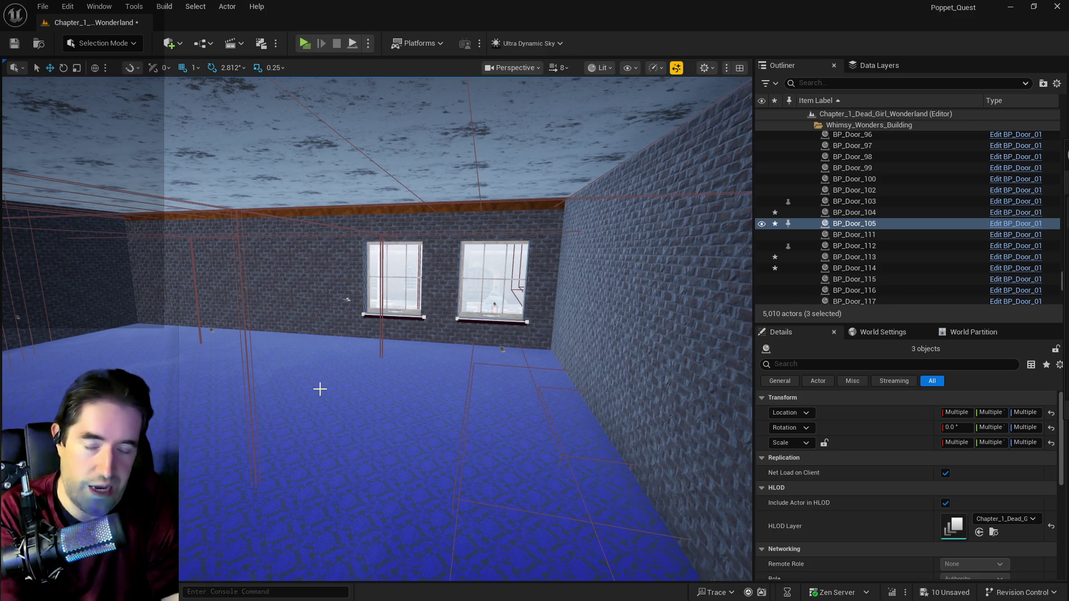
{"action": "left_click_drag", "start_coordinate": [320, 388], "coordinate": [378, 385]}
Step: Fly over the railing toward the two doors and check the right-hand door and its wall brushes
{"action": "left_click_drag", "start_coordinate": [518, 370], "coordinate": [391, 364]}
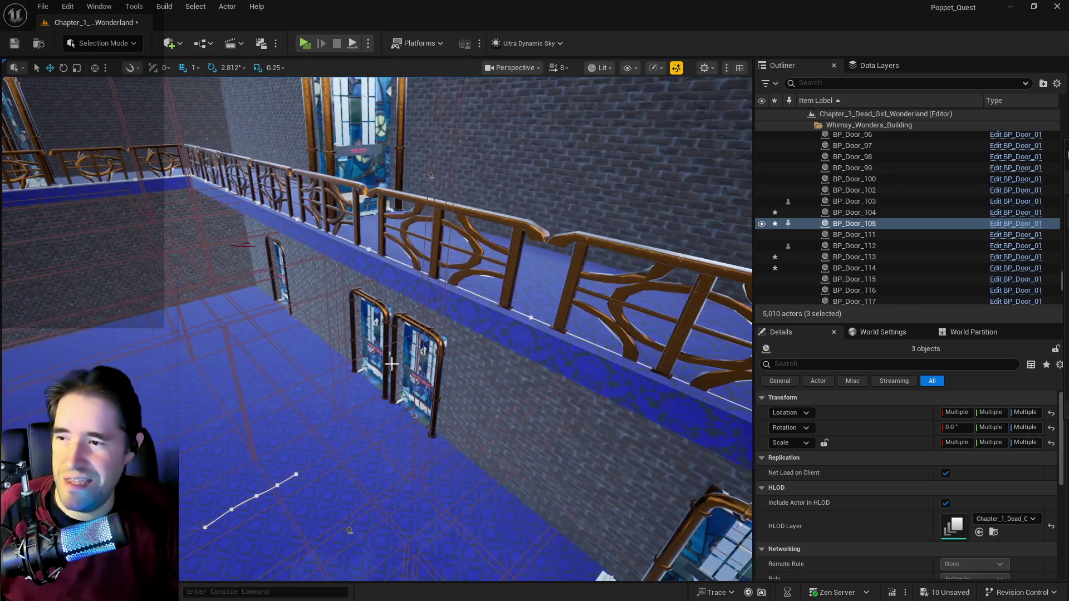
{"action": "left_click", "coordinate": [400, 366]}
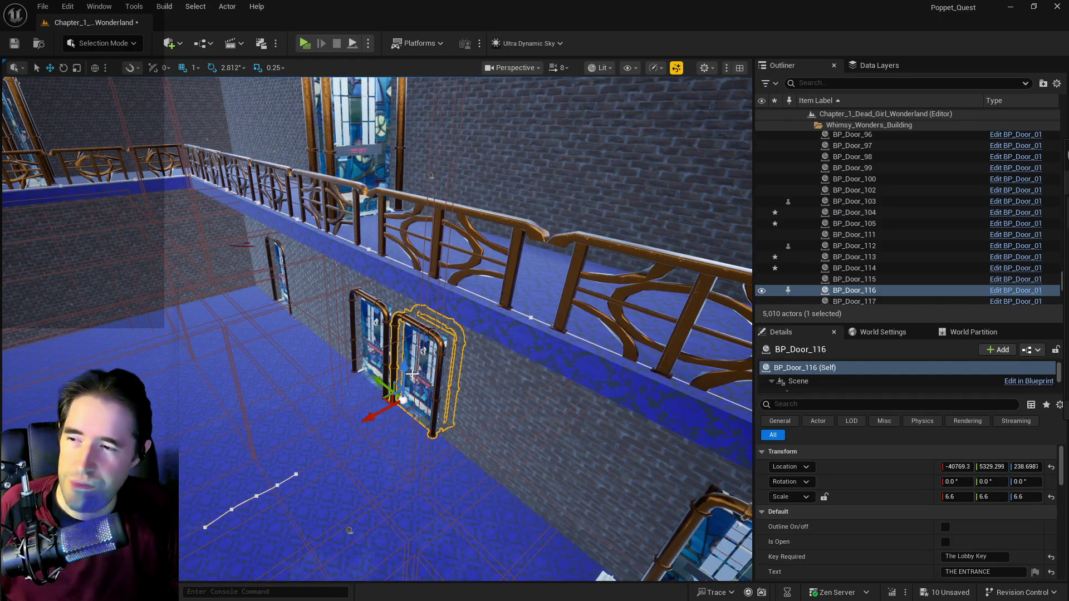
{"action": "key", "text": "Escape"}
{"action": "left_click", "coordinate": [404, 362]}
{"action": "left_click", "coordinate": [400, 354]}
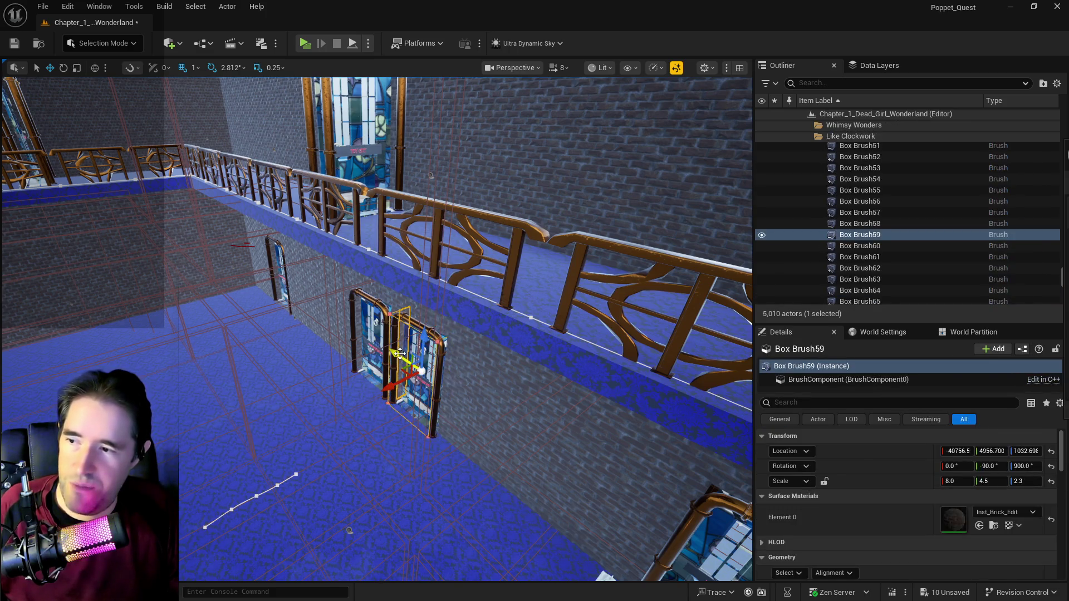
{"action": "left_click_drag", "start_coordinate": [400, 353], "coordinate": [301, 349]}
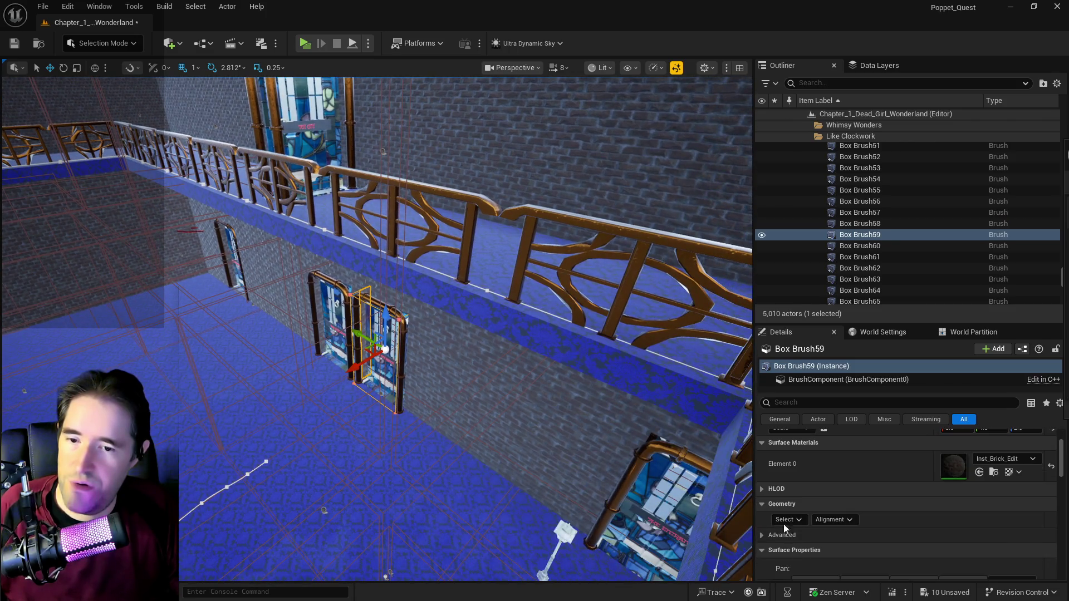
Step: Select and frame the left-wall window-opening brush, then add BP_Door_100 to the selection
{"action": "left_click", "coordinate": [231, 273]}
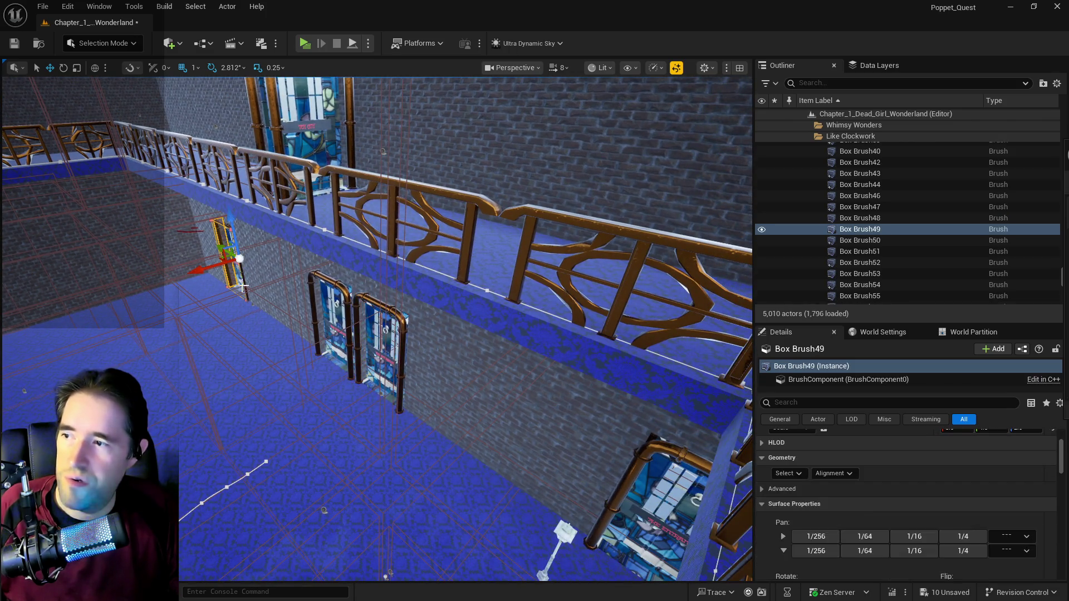
{"action": "key", "text": "f"}
{"action": "left_click", "coordinate": [358, 382], "text": "ctrl"}
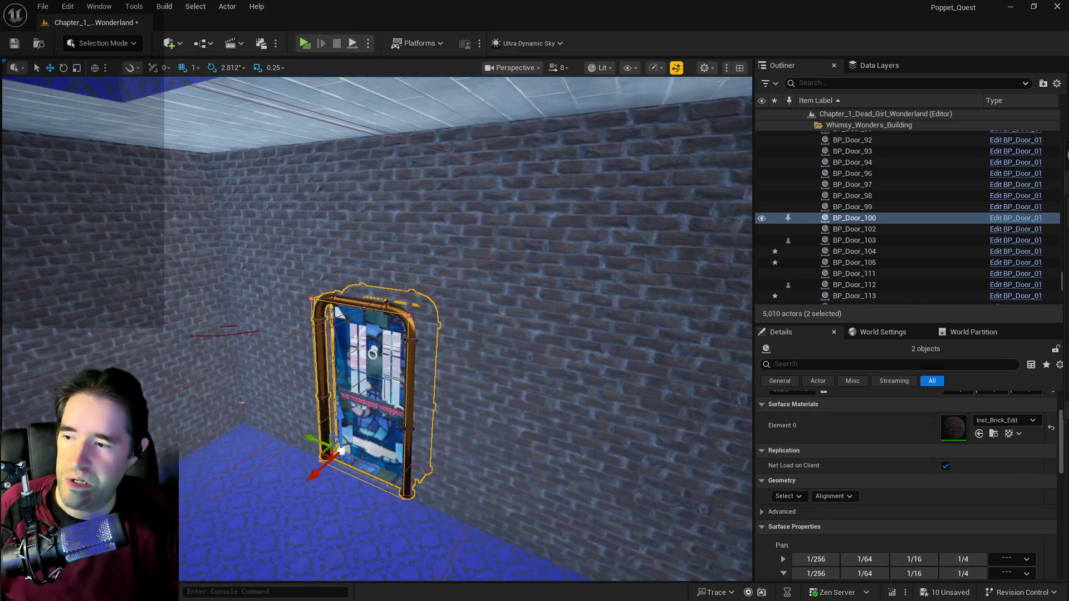
Step: Alt-drag the door and its wall opening up to the balcony floor and frame the copy
{"action": "key", "text": "f"}
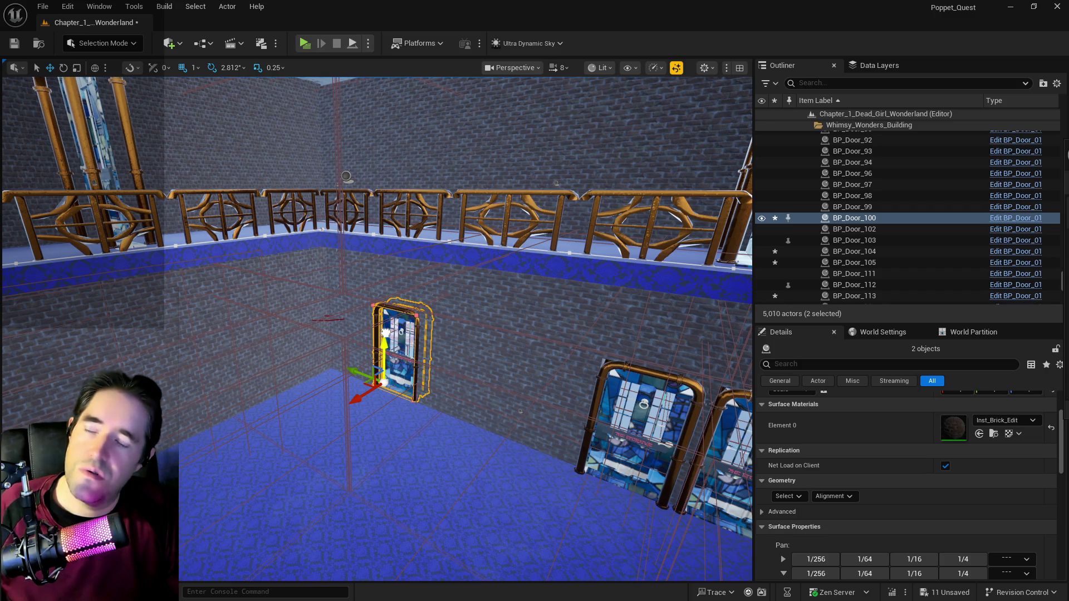
{"action": "left_click_drag", "start_coordinate": [385, 333], "coordinate": [401, 174], "text": "alt"}
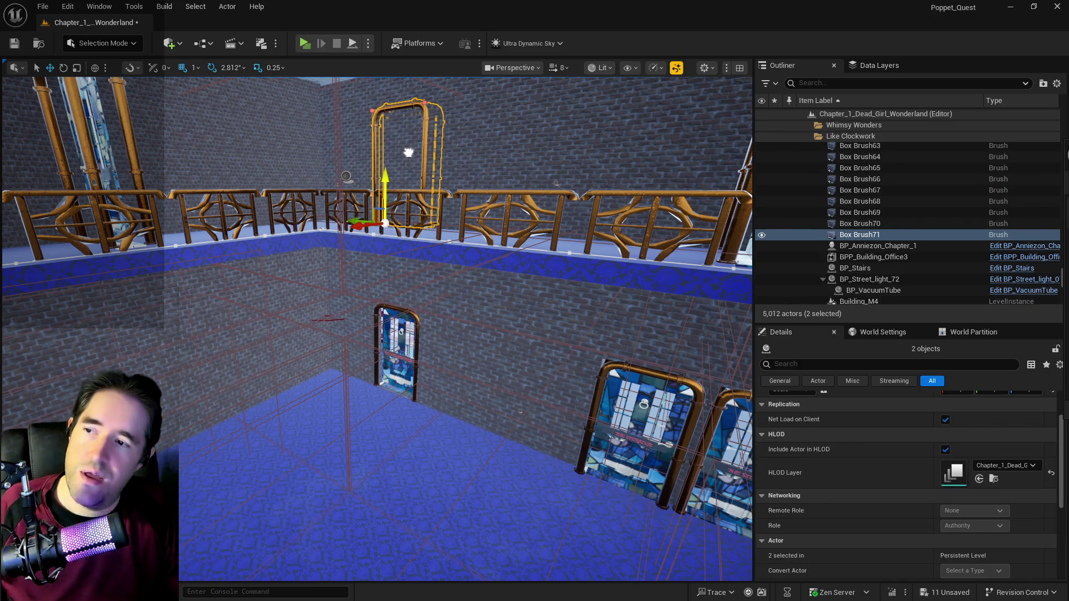
{"action": "key", "text": "f"}
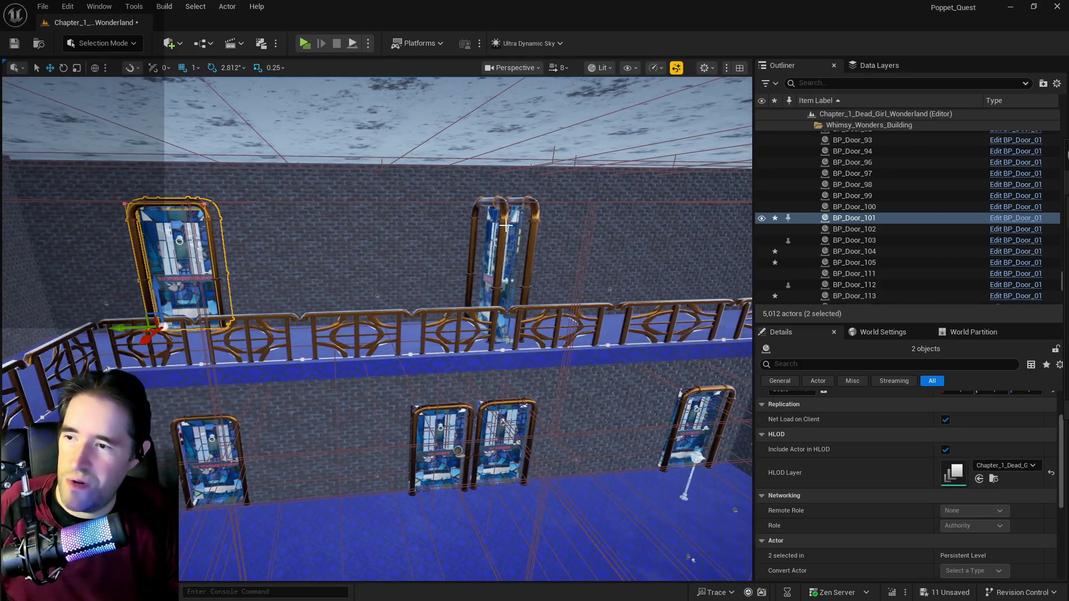
Step: Delete BP_Door_129, the TOY CITY ENTRANCE door in the middle of the upper wall
{"action": "left_click", "coordinate": [505, 252]}
{"action": "left_click", "coordinate": [489, 311]}
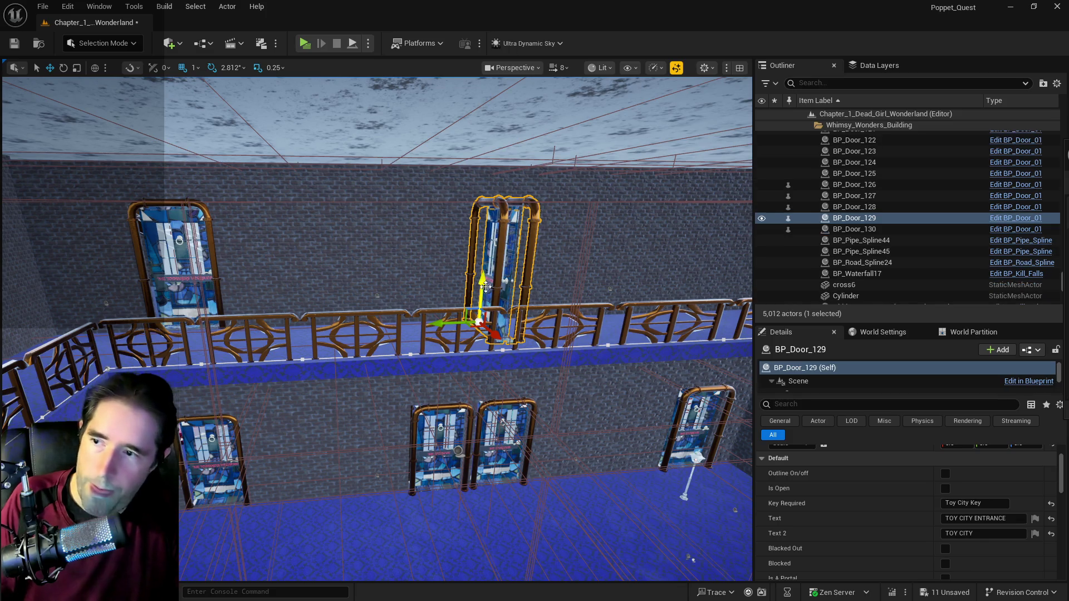
{"action": "key", "text": "Delete"}
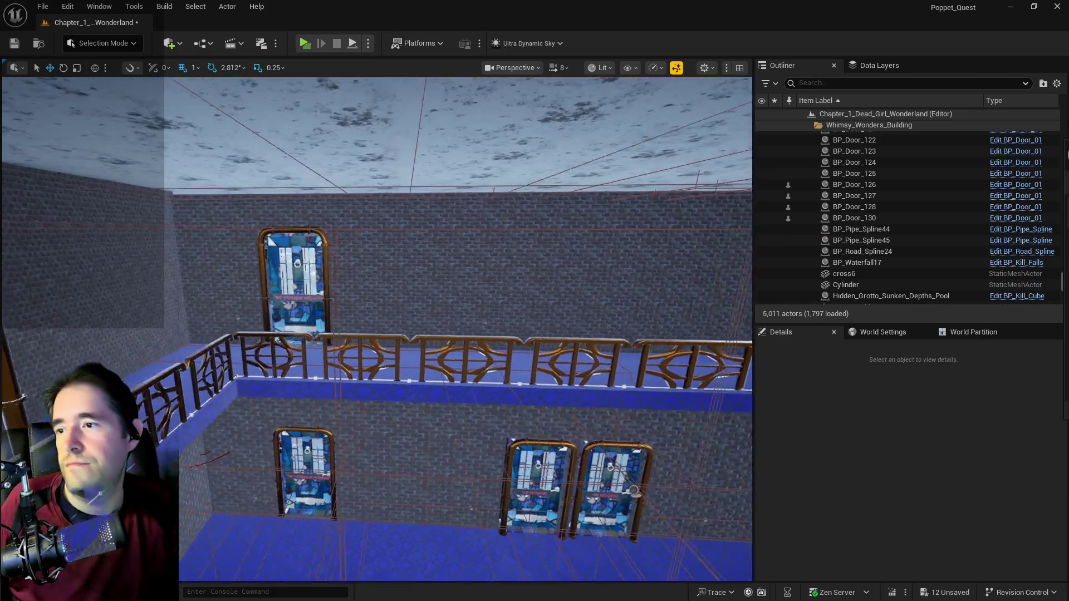